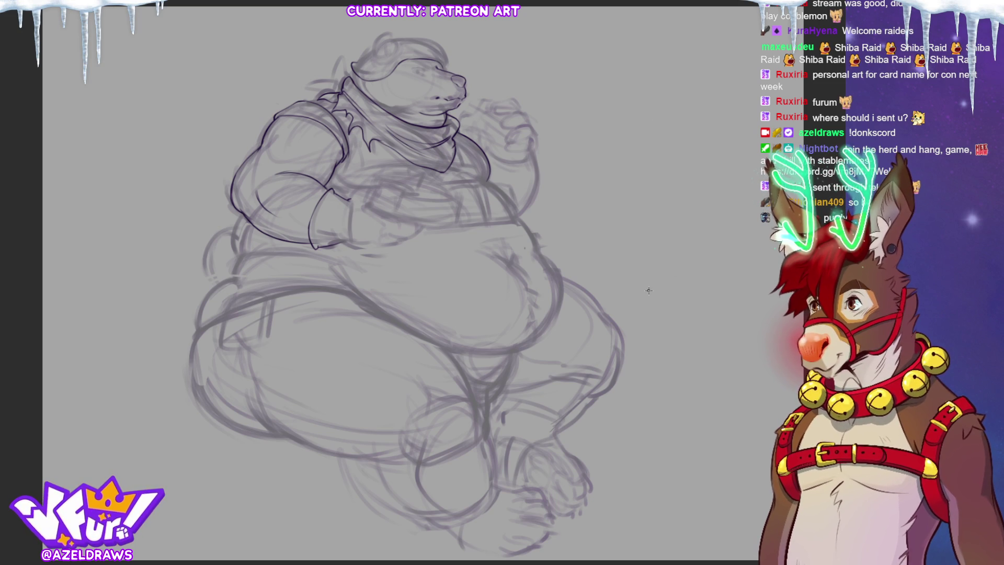
- Zoom in on the bear's head and upper body in the grey sketch
{"action": "scroll", "coordinate": [335, 47], "scroll_direction": "up", "scroll_amount": 5}
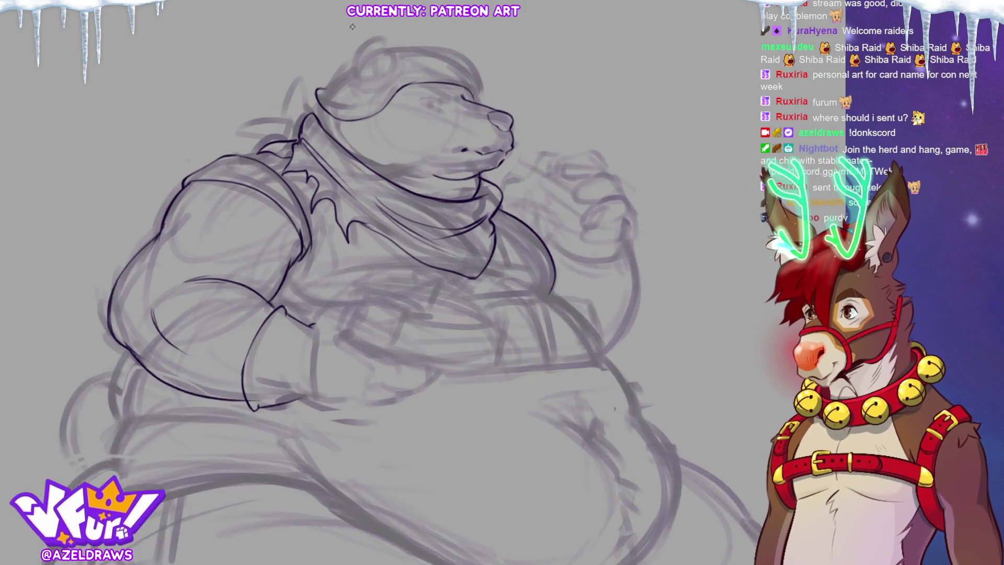
{"action": "scroll", "coordinate": [331, 45], "scroll_direction": "up", "scroll_amount": 1}
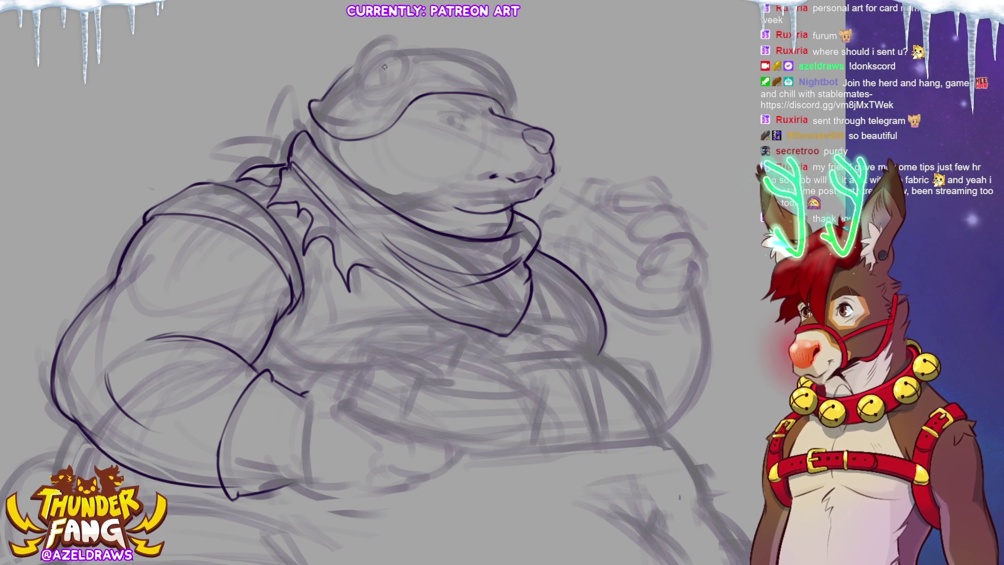
- Ink the round ear on top of the beanie after undoing a discarded head-top stroke
{"action": "left_click_drag", "start_coordinate": [323, 98], "coordinate": [359, 64]}
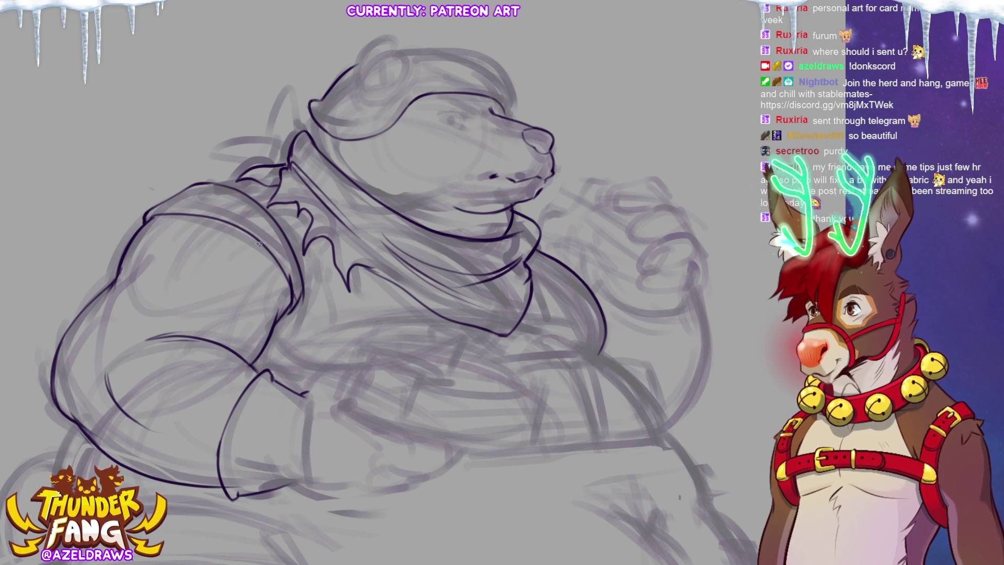
{"action": "key", "text": "ctrl+z"}
{"action": "key", "text": "ctrl+z"}
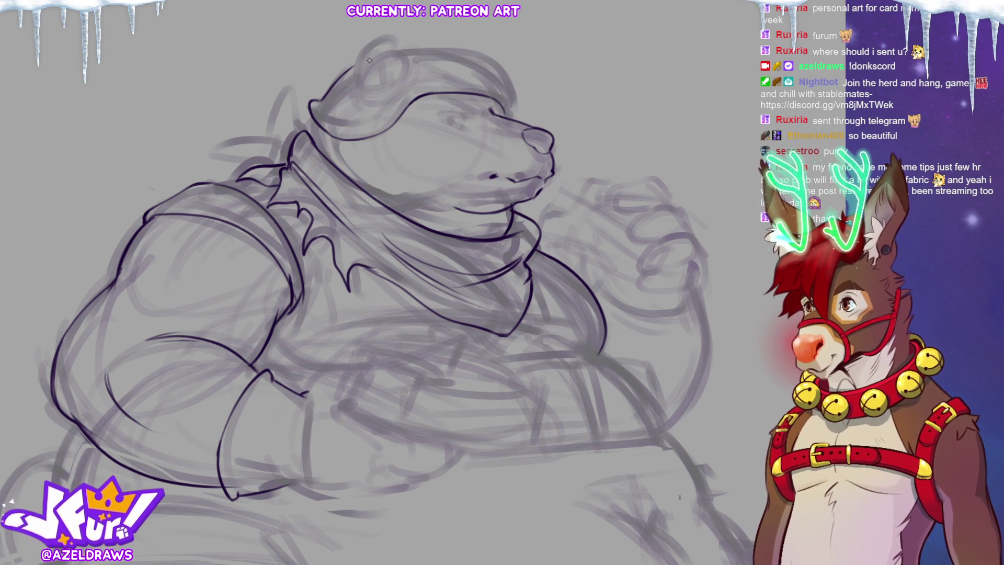
{"action": "mouse_move", "coordinate": [357, 80]}
{"action": "left_mouse_down"}
{"action": "mouse_move", "coordinate": [359, 52]}
{"action": "mouse_move", "coordinate": [391, 33]}
{"action": "mouse_move", "coordinate": [402, 68]}
{"action": "mouse_move", "coordinate": [394, 85]}
{"action": "mouse_move", "coordinate": [382, 64]}
{"action": "mouse_move", "coordinate": [392, 86]}
{"action": "mouse_move", "coordinate": [380, 80]}
{"action": "left_mouse_up"}
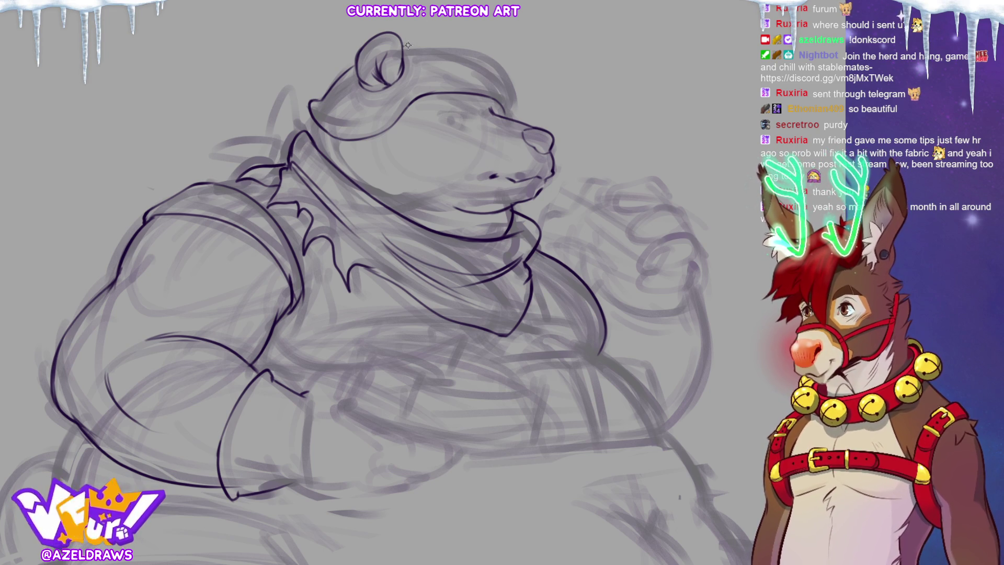
- Ink the top edge of the bear's head, undo a stray curve, then fit the figure to screen
{"action": "mouse_move", "coordinate": [405, 45]}
{"action": "left_mouse_down"}
{"action": "mouse_move", "coordinate": [471, 55]}
{"action": "mouse_move", "coordinate": [516, 111]}
{"action": "left_mouse_up"}
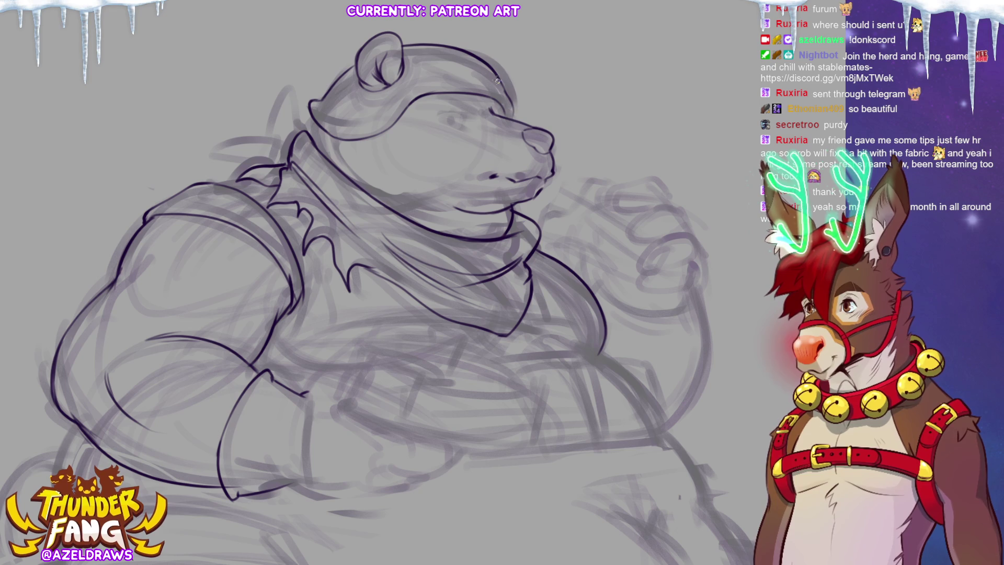
{"action": "mouse_move", "coordinate": [480, 59]}
{"action": "left_mouse_down"}
{"action": "mouse_move", "coordinate": [492, 53]}
{"action": "mouse_move", "coordinate": [515, 70]}
{"action": "mouse_move", "coordinate": [503, 55]}
{"action": "mouse_move", "coordinate": [506, 90]}
{"action": "left_mouse_up"}
{"action": "key", "text": "ctrl+z"}
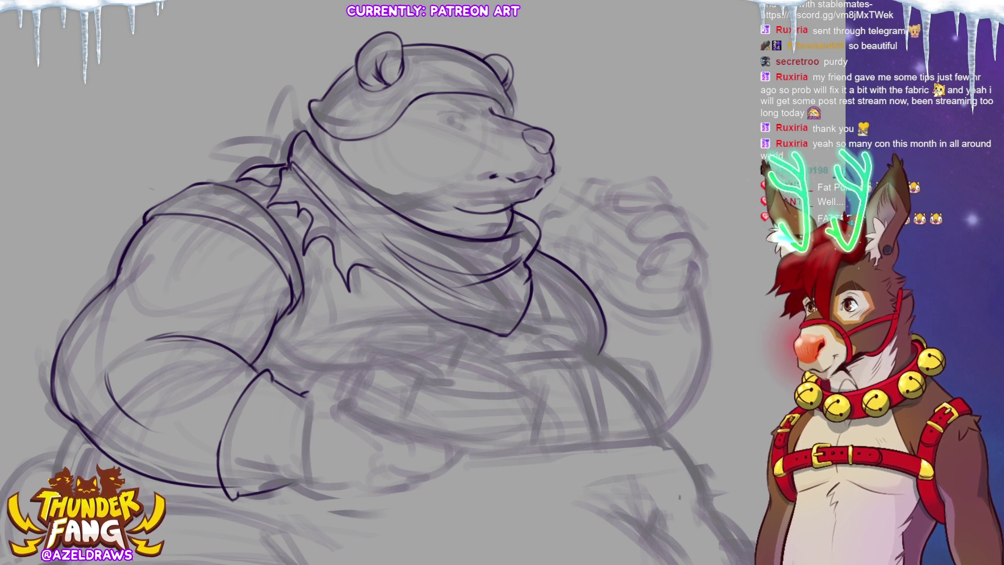
{"action": "key", "text": "ctrl+0"}
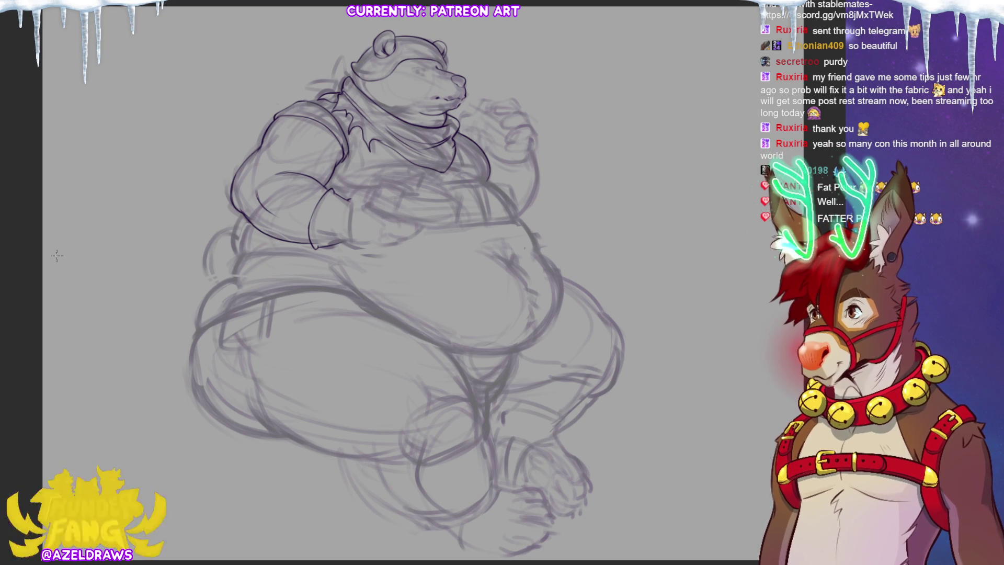
- Zoom in and pan so the bear's head and upper body fill the window
{"action": "scroll", "coordinate": [376, 282], "scroll_direction": "up", "scroll_amount": 5}
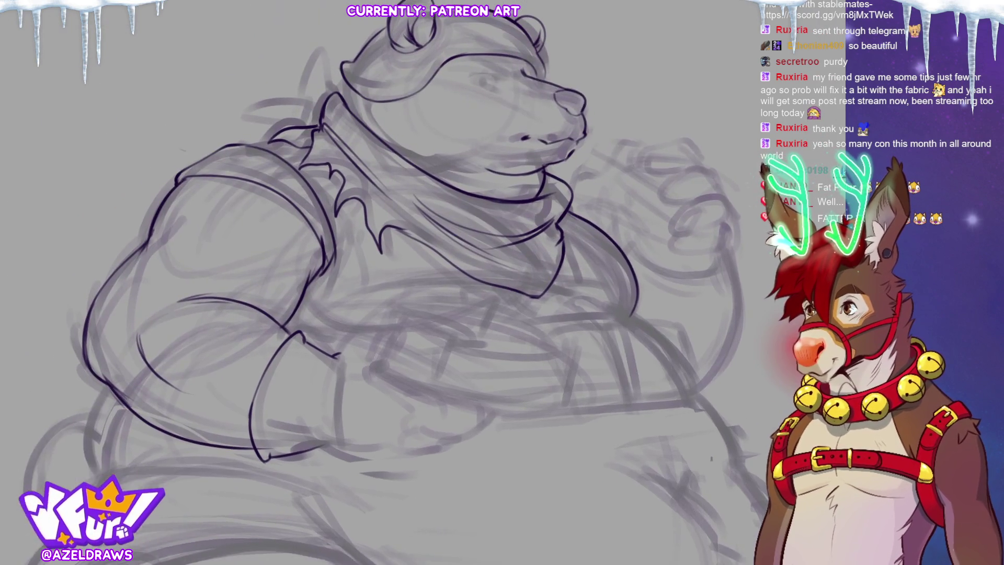
{"action": "left_click_drag", "start_coordinate": [23, 464], "coordinate": [9, 498]}
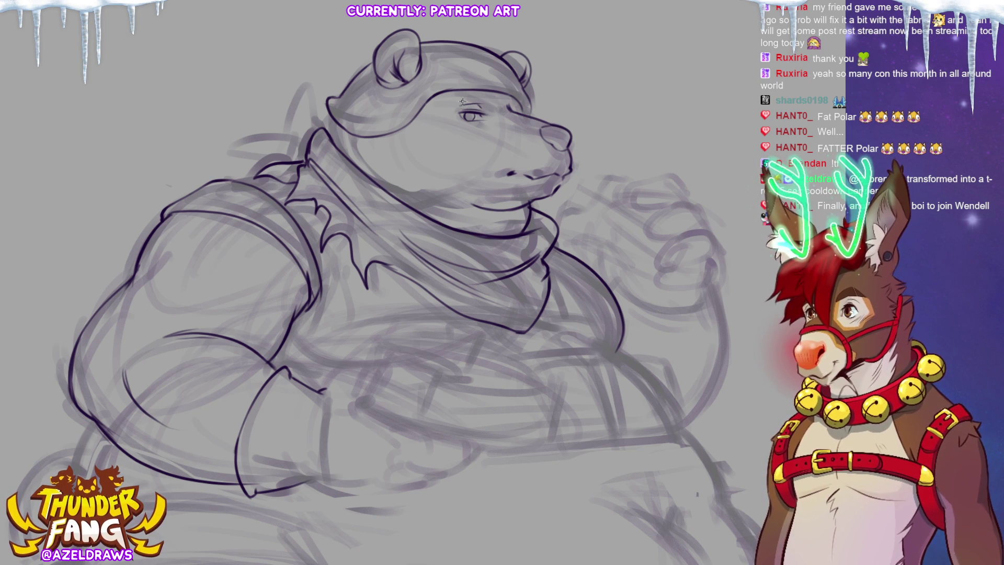
- Ink the brow above the bear's eye and a short line beneath the eye
{"action": "left_click_drag", "start_coordinate": [462, 99], "coordinate": [492, 109]}
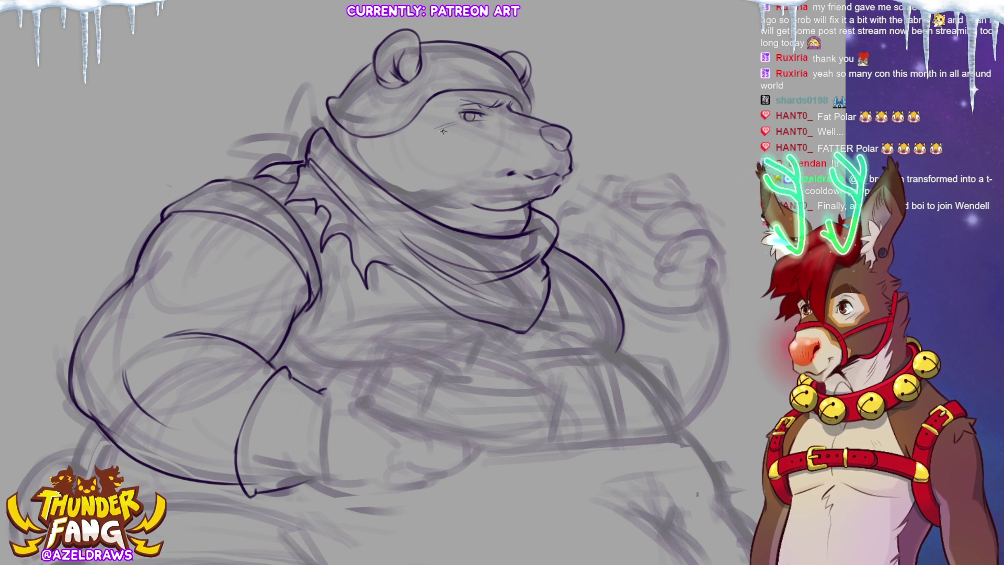
{"action": "left_click_drag", "start_coordinate": [443, 130], "coordinate": [453, 130]}
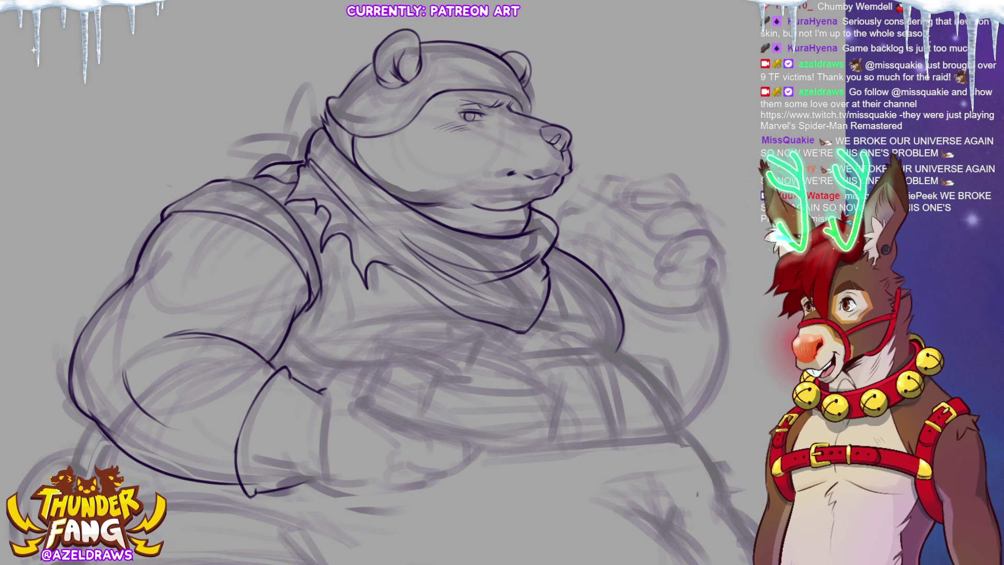
- Fit the whole bear drawing in view alongside the reindeer reference picture
{"action": "key", "text": "ctrl+0"}
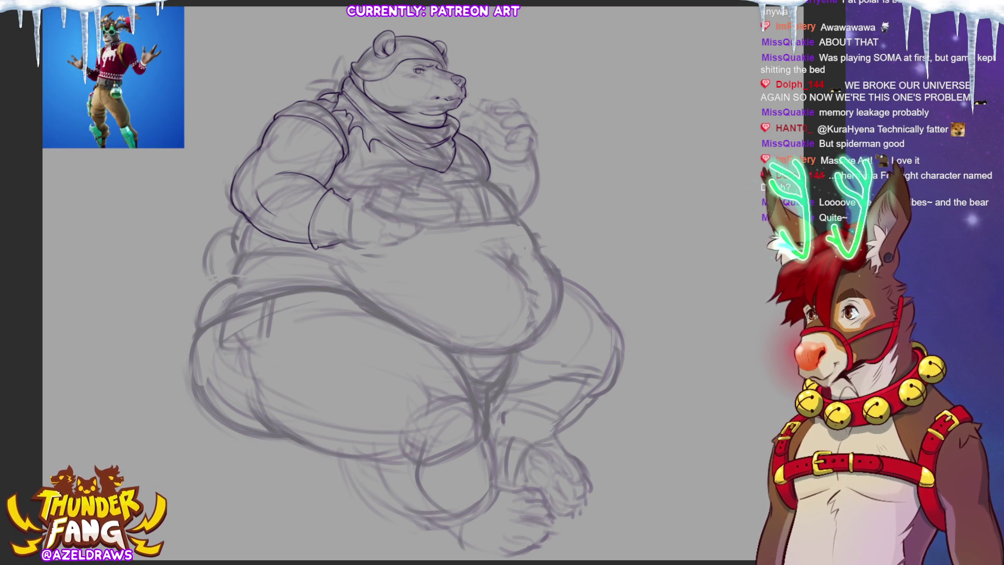
{"action": "scroll", "coordinate": [176, 92], "scroll_direction": "up", "scroll_amount": 5}
- Return to the bear sketch canvas, leaving the reindeer reference behind
{"action": "scroll", "coordinate": [230, 209], "scroll_direction": "down", "scroll_amount": 3}
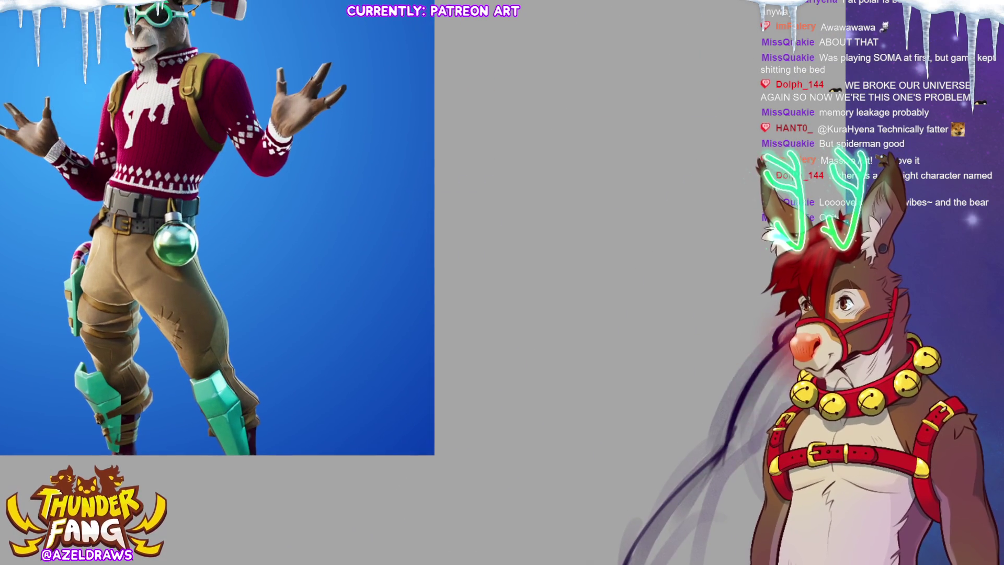
{"action": "scroll", "coordinate": [230, 236], "scroll_direction": "up", "scroll_amount": 2}
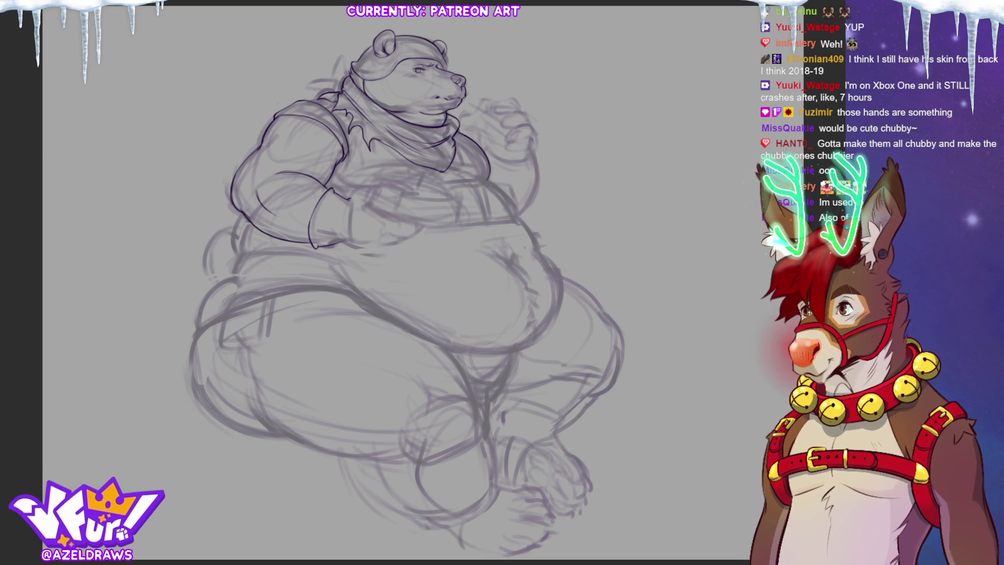
- Zoom in on the bear's head and torso for inking the beanie, scarf and arm
{"action": "scroll", "coordinate": [376, 209], "scroll_direction": "up", "scroll_amount": 5}
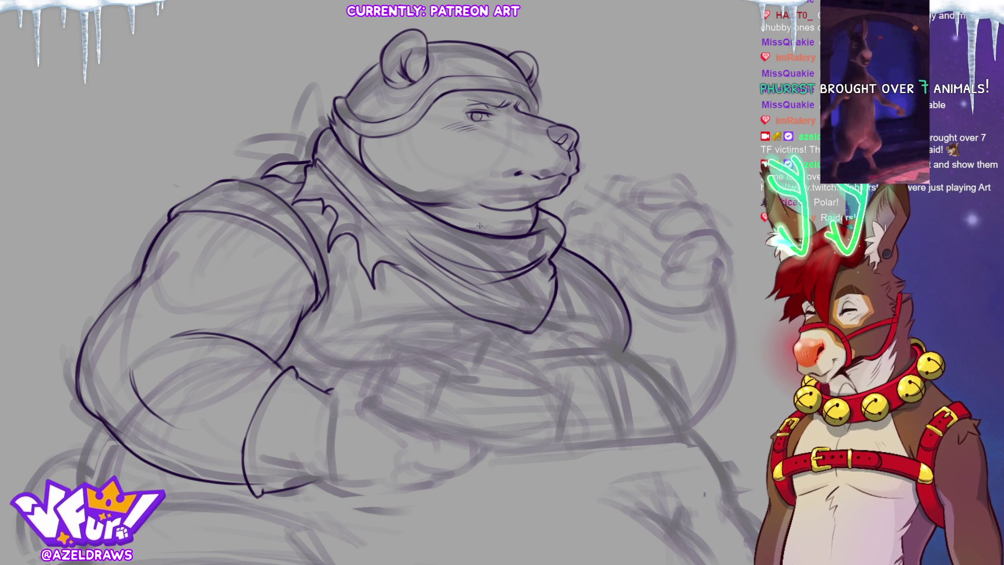
- Fit the entire seated bear, beanie to feet, in the window
{"action": "key", "text": "ctrl+0"}
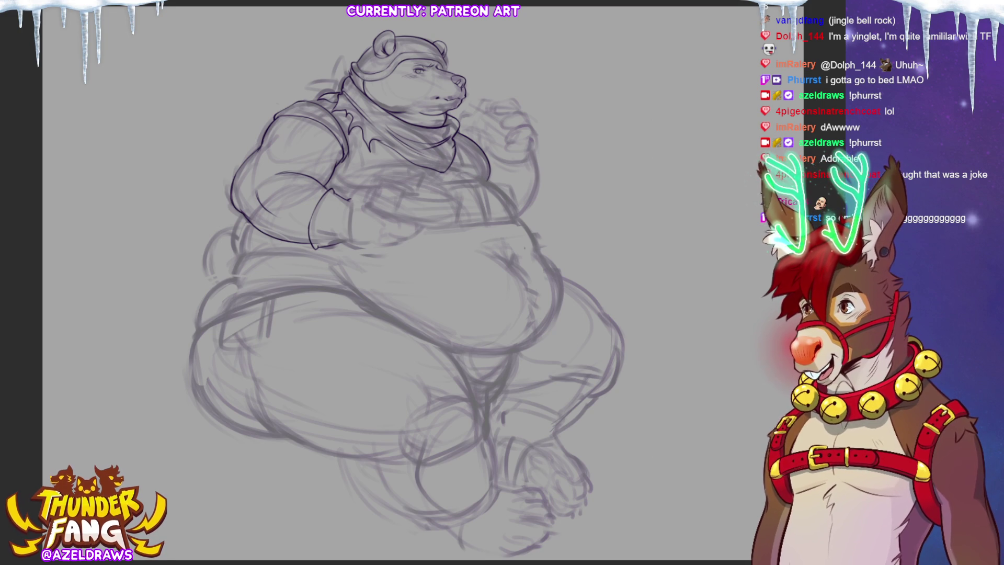
- Adjust the zoom level to frame the bear's head, scarf and upper arm
{"action": "key", "text": "ctrl+plus"}
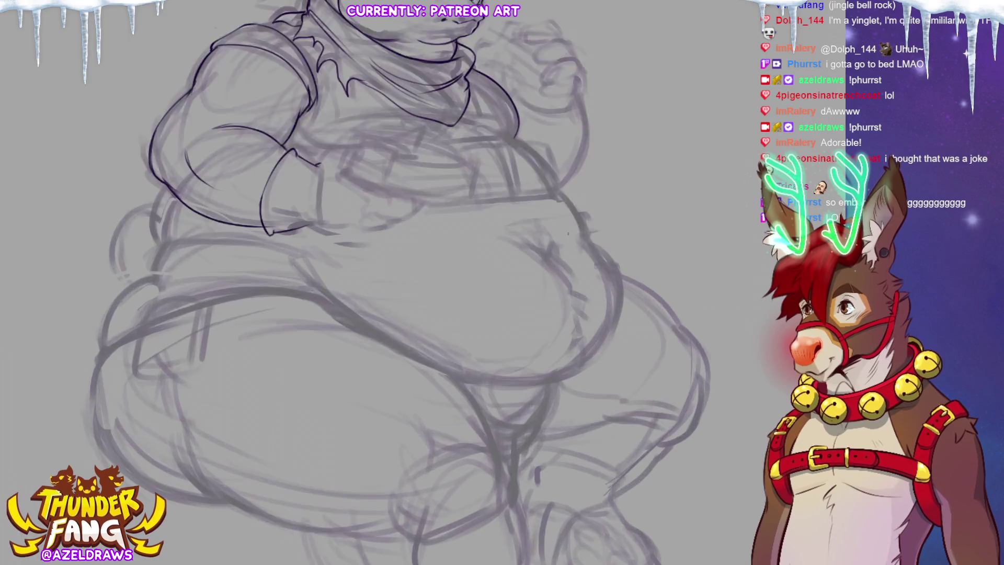
{"action": "key", "text": "ctrl+minus"}
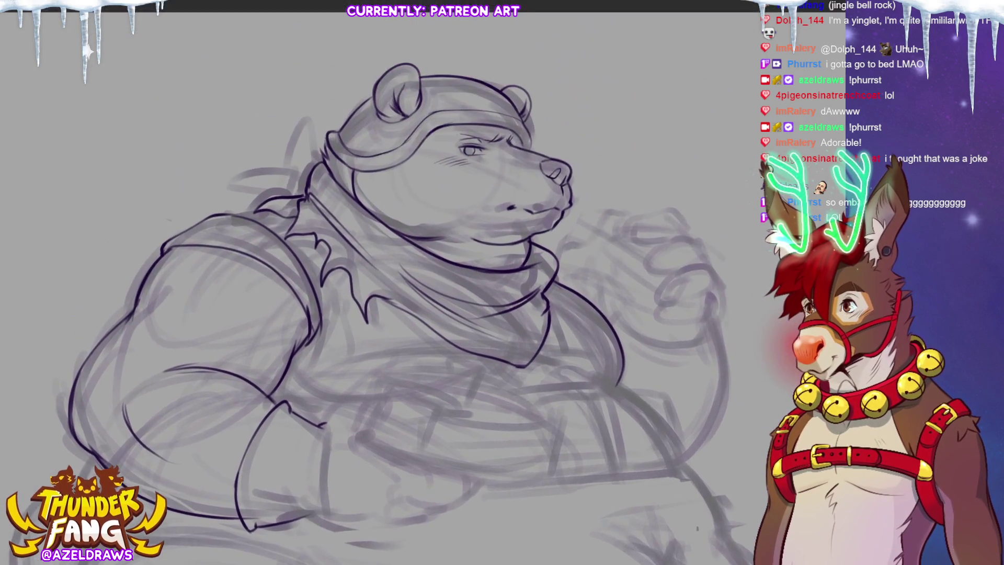
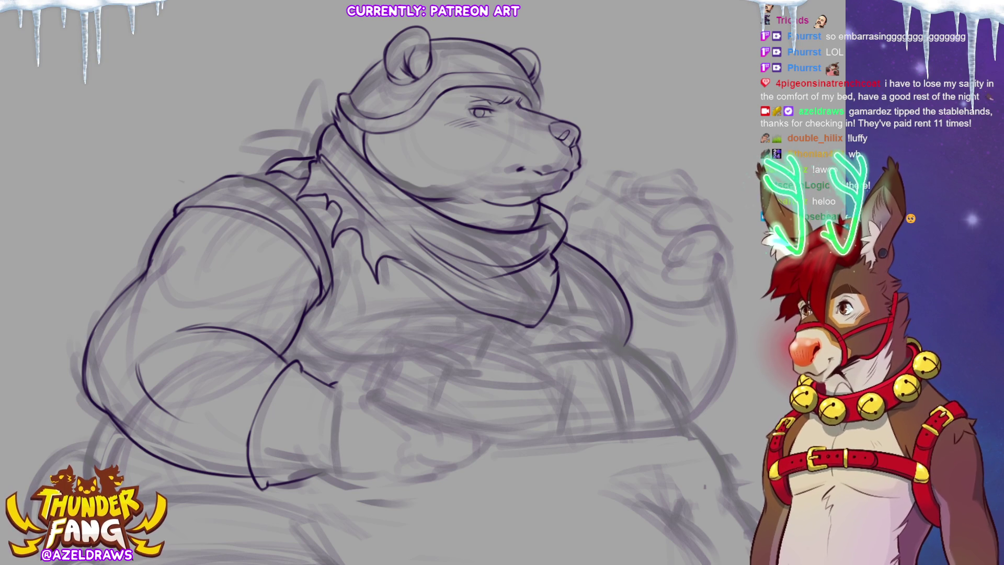
- Fit the whole bear sketch, cap to feet, into the window with Ctrl+0
{"action": "key", "text": "ctrl+0"}
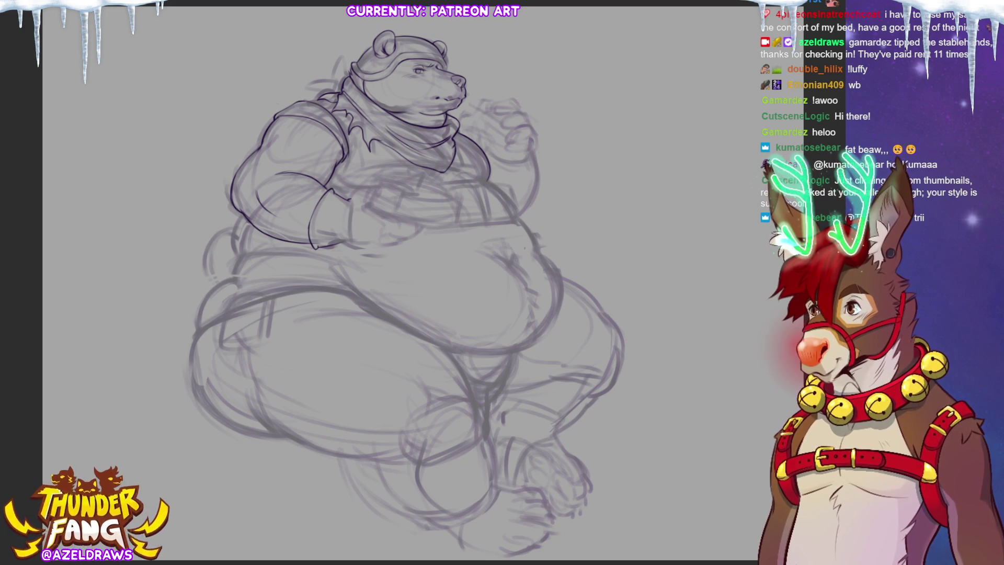
- Ink the raised paw beside the muzzle, discarding one stray curve, then refit the view
{"action": "scroll", "coordinate": [320, 77], "scroll_direction": "up", "scroll_amount": 3}
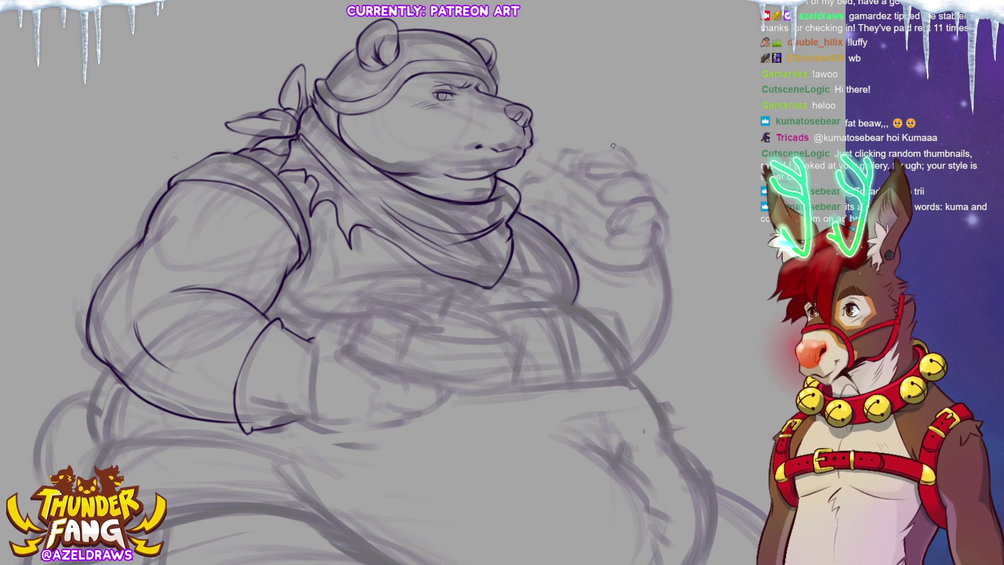
{"action": "left_click_drag", "start_coordinate": [612, 145], "coordinate": [596, 150]}
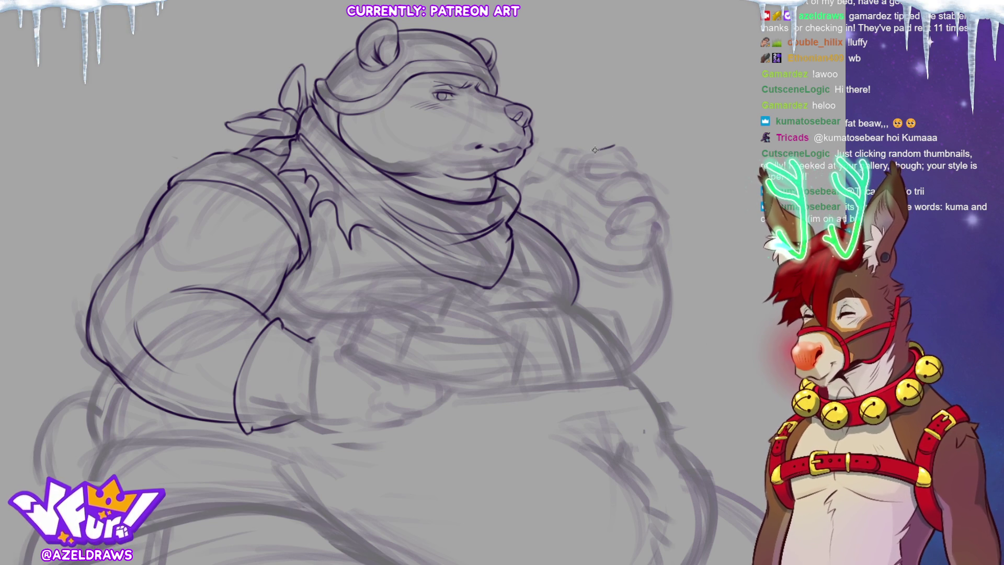
{"action": "mouse_move", "coordinate": [593, 151]}
{"action": "left_mouse_down"}
{"action": "mouse_move", "coordinate": [583, 166]}
{"action": "mouse_move", "coordinate": [602, 173]}
{"action": "mouse_move", "coordinate": [620, 144]}
{"action": "mouse_move", "coordinate": [634, 170]}
{"action": "left_mouse_up"}
{"action": "key", "text": "ctrl+z"}
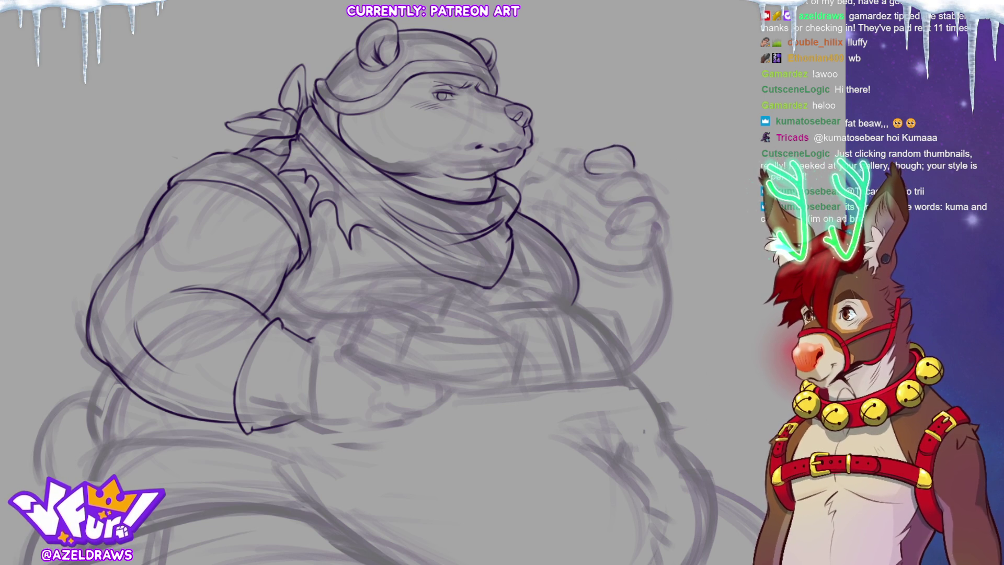
{"action": "key", "text": "ctrl+0"}
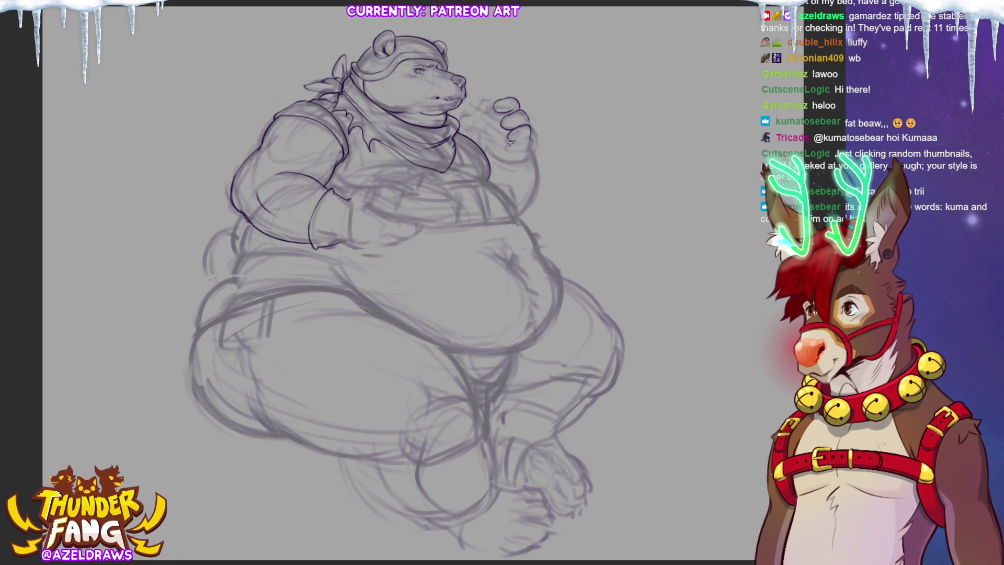
- Ink a short line along the bottom of the raised fist
{"action": "left_click_drag", "start_coordinate": [513, 155], "coordinate": [530, 147]}
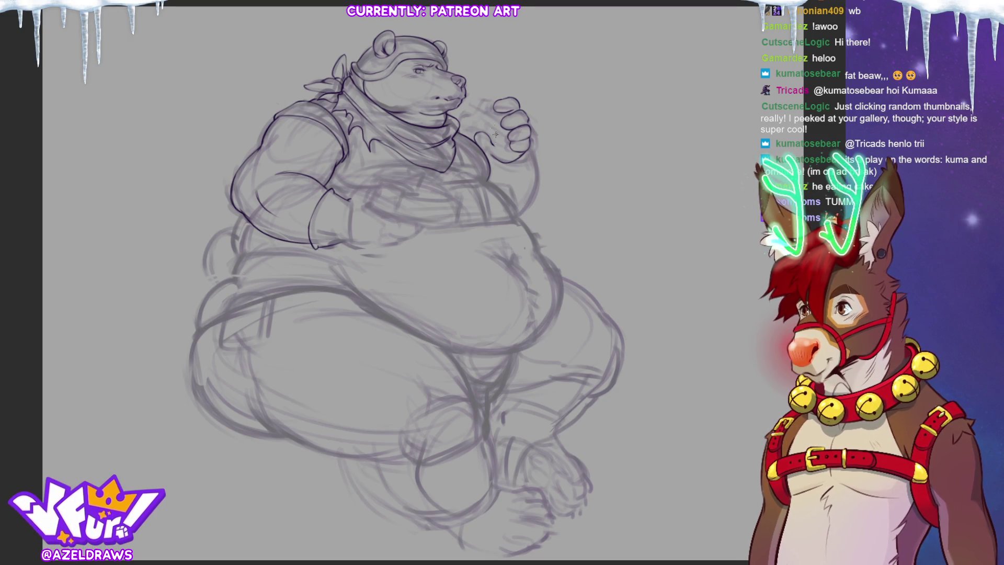
- Zoom in on the head and add two curved strokes beside the raised fist
{"action": "key", "text": "ctrl+plus"}
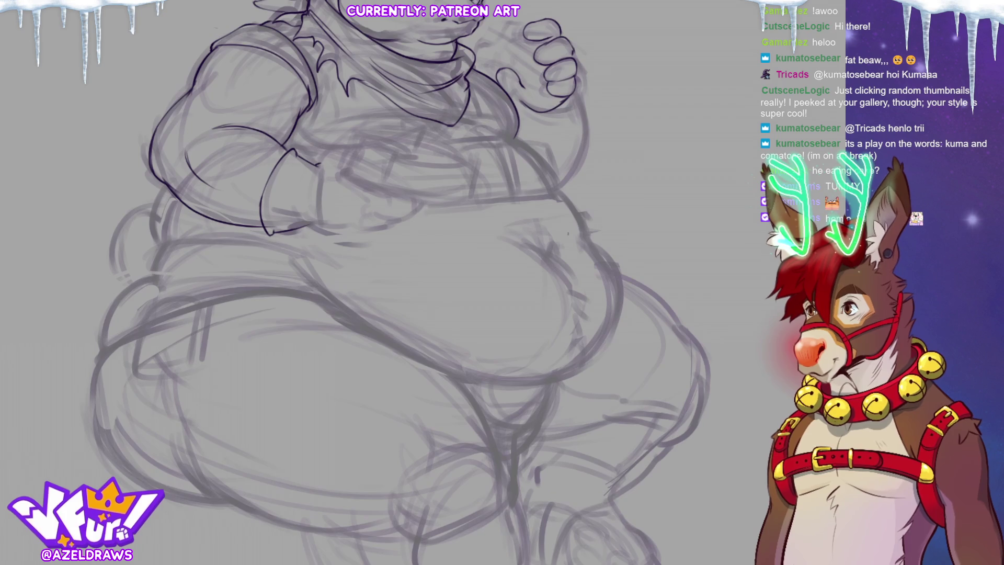
{"action": "scroll", "coordinate": [666, 212], "scroll_direction": "up", "scroll_amount": 5}
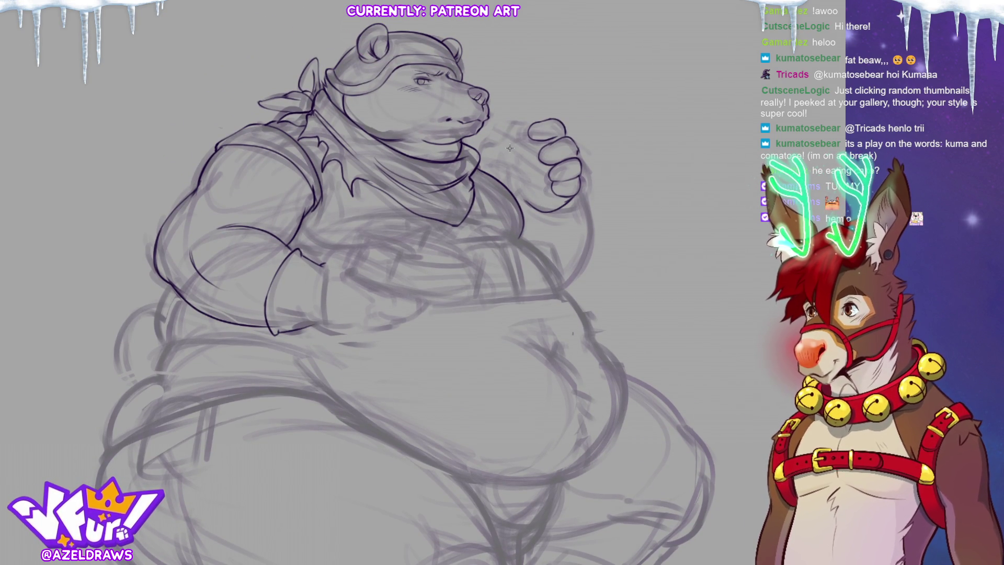
{"action": "mouse_move", "coordinate": [494, 156]}
{"action": "left_mouse_down"}
{"action": "mouse_move", "coordinate": [503, 174]}
{"action": "mouse_move", "coordinate": [510, 161]}
{"action": "mouse_move", "coordinate": [512, 193]}
{"action": "mouse_move", "coordinate": [526, 204]}
{"action": "left_mouse_up"}
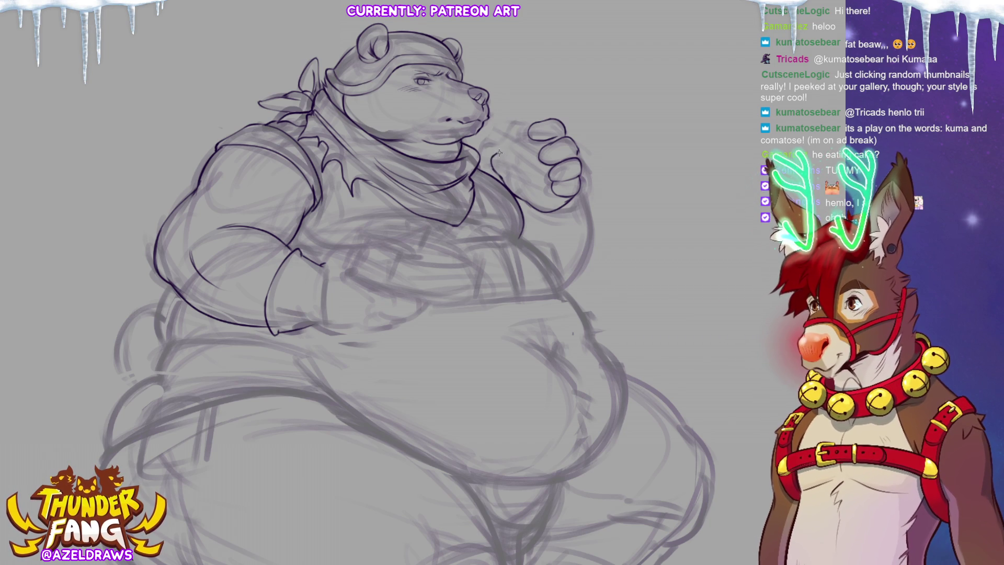
{"action": "left_click_drag", "start_coordinate": [499, 152], "coordinate": [517, 168]}
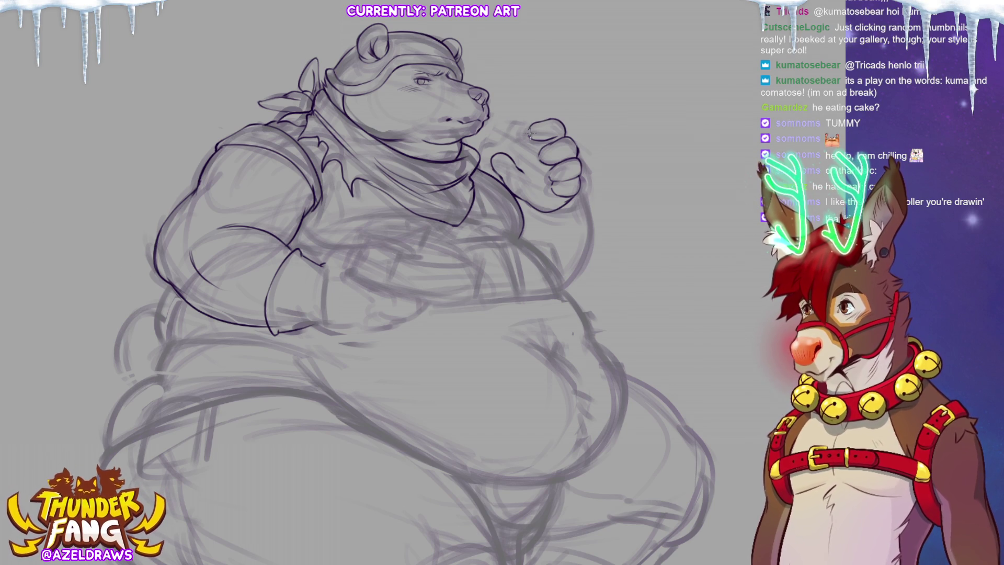
- Sample the line colour, add a line above the fist, and ink the forearm's outline
{"action": "left_click", "coordinate": [564, 114], "text": "alt"}
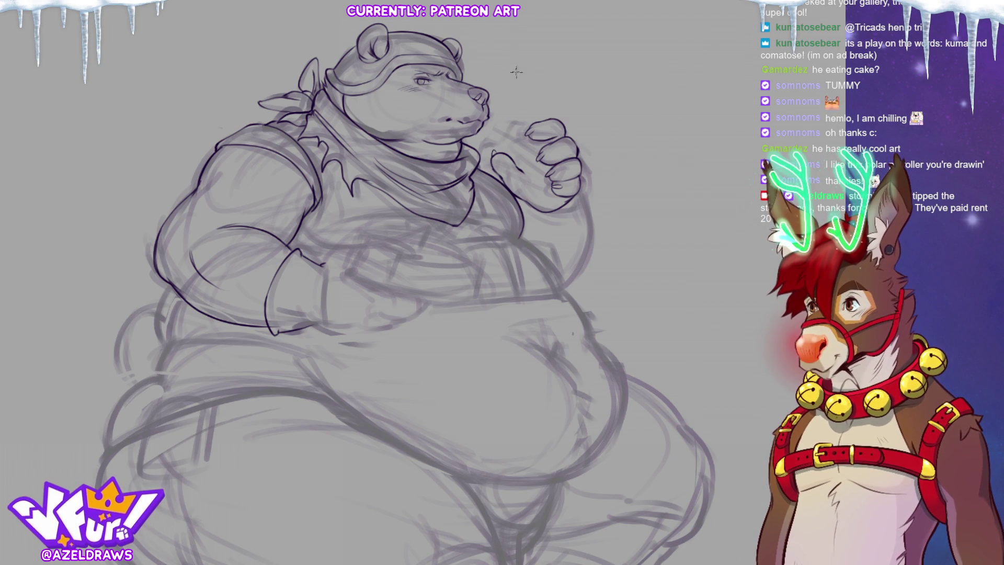
{"action": "left_click_drag", "start_coordinate": [515, 121], "coordinate": [534, 122]}
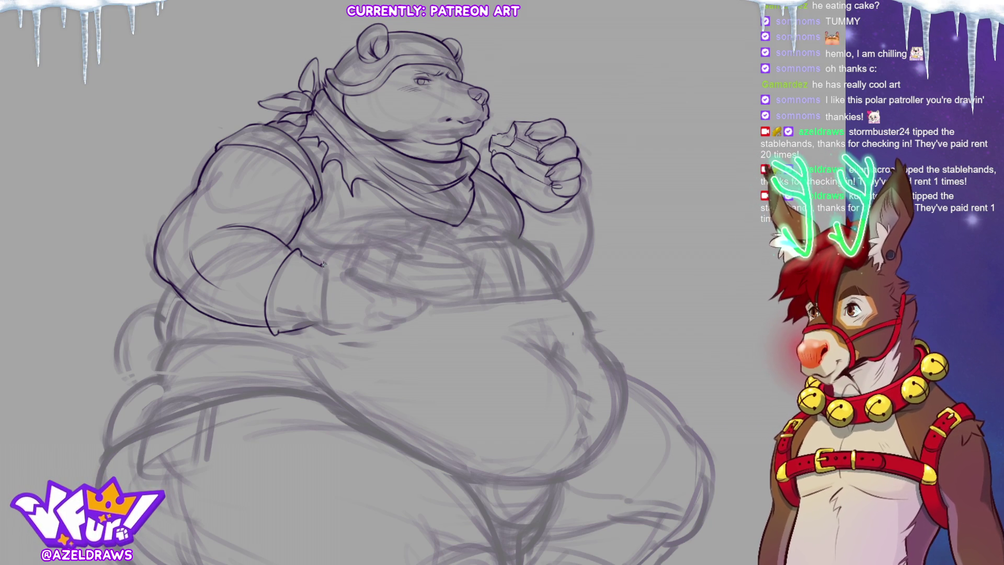
{"action": "left_click_drag", "start_coordinate": [323, 264], "coordinate": [356, 251]}
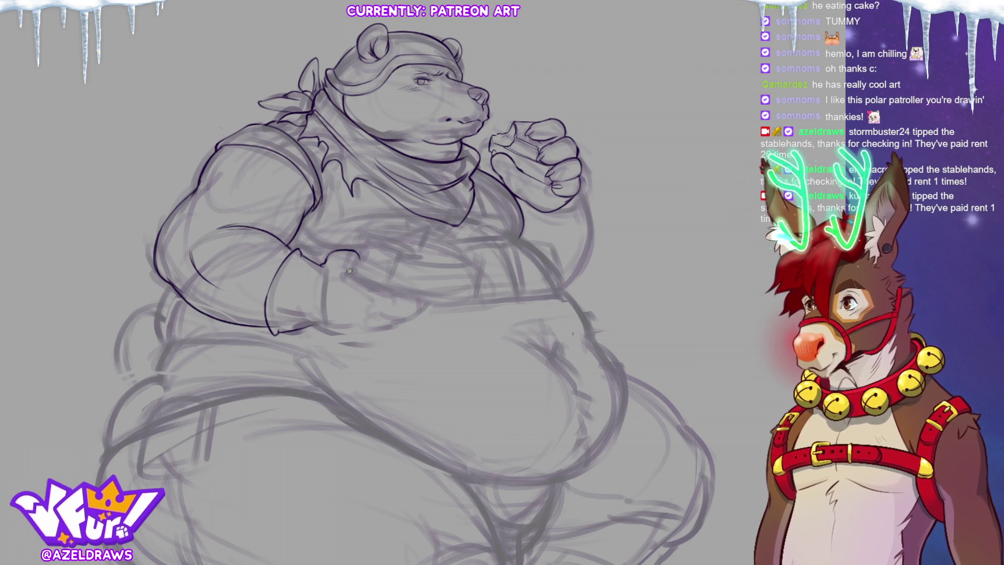
{"action": "left_click_drag", "start_coordinate": [355, 257], "coordinate": [342, 270]}
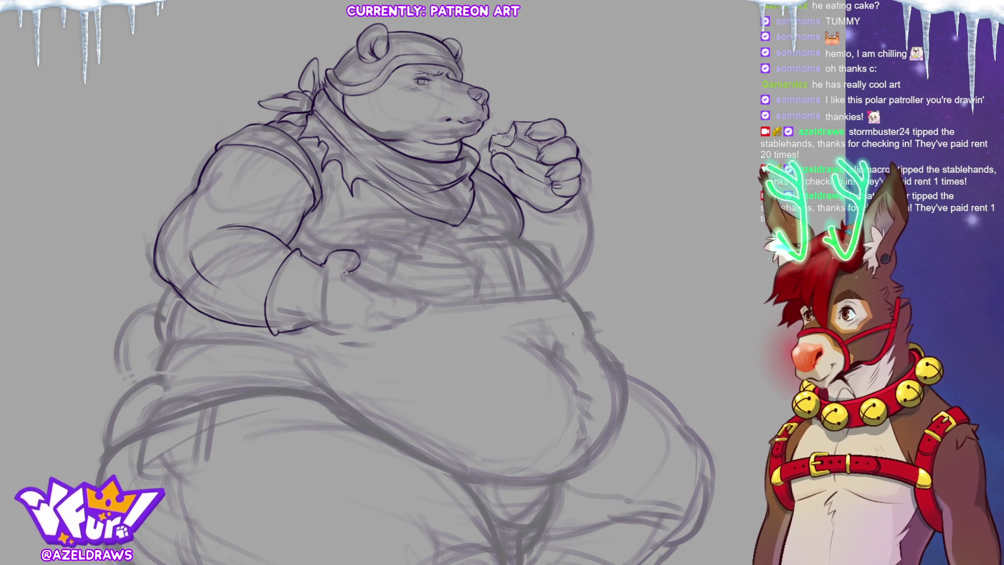
{"action": "mouse_move", "coordinate": [344, 273]}
{"action": "left_mouse_down"}
{"action": "mouse_move", "coordinate": [371, 288]}
{"action": "mouse_move", "coordinate": [449, 299]}
{"action": "mouse_move", "coordinate": [485, 268]}
{"action": "left_mouse_up"}
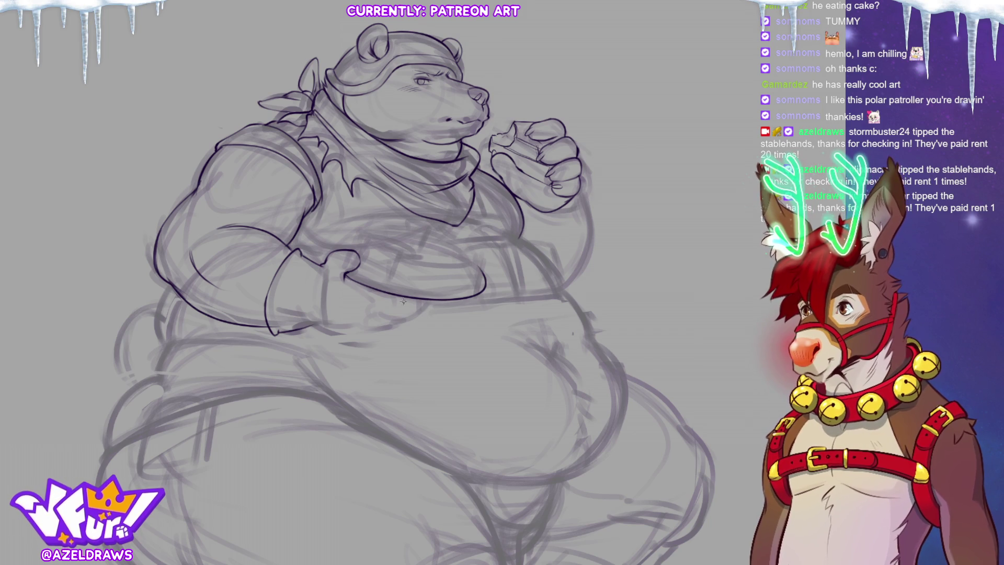
{"action": "mouse_move", "coordinate": [371, 308]}
{"action": "left_mouse_down"}
{"action": "mouse_move", "coordinate": [394, 313]}
{"action": "mouse_move", "coordinate": [427, 296]}
{"action": "left_mouse_up"}
{"action": "left_click_drag", "start_coordinate": [365, 305], "coordinate": [413, 308]}
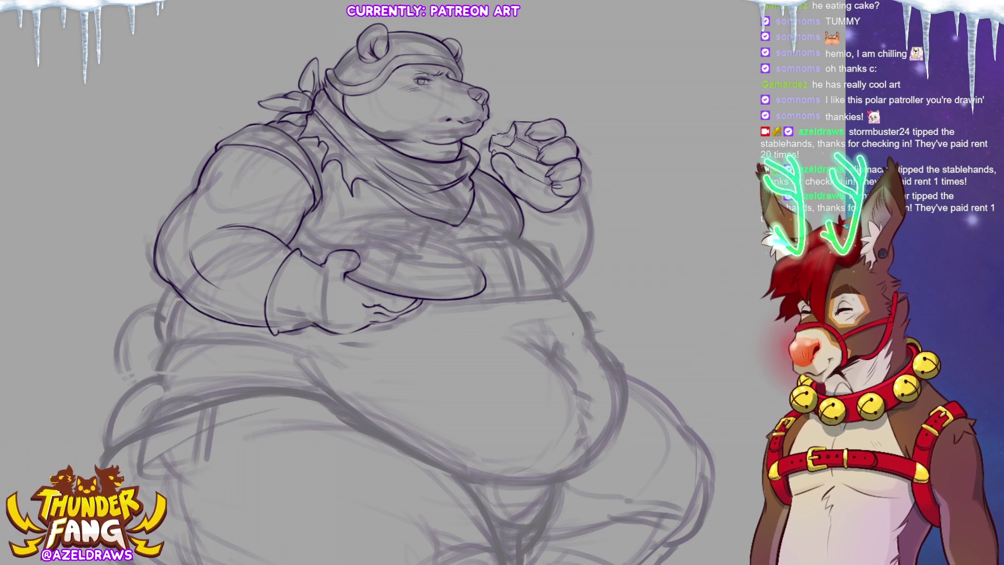
- Resample the ink colour and add short lines along the lower forearm
{"action": "left_click", "coordinate": [391, 251], "text": "alt"}
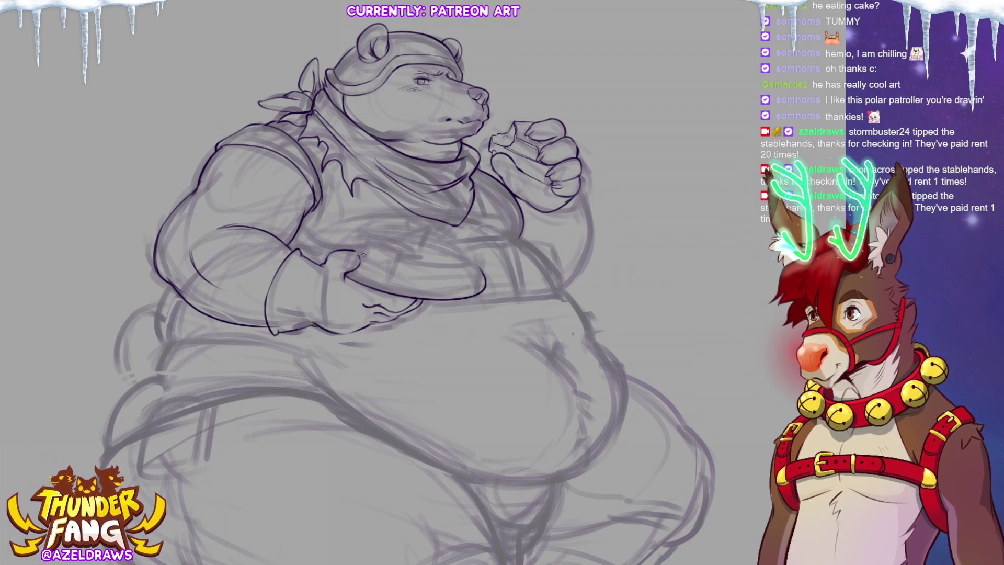
{"action": "left_click", "coordinate": [352, 248], "text": "alt"}
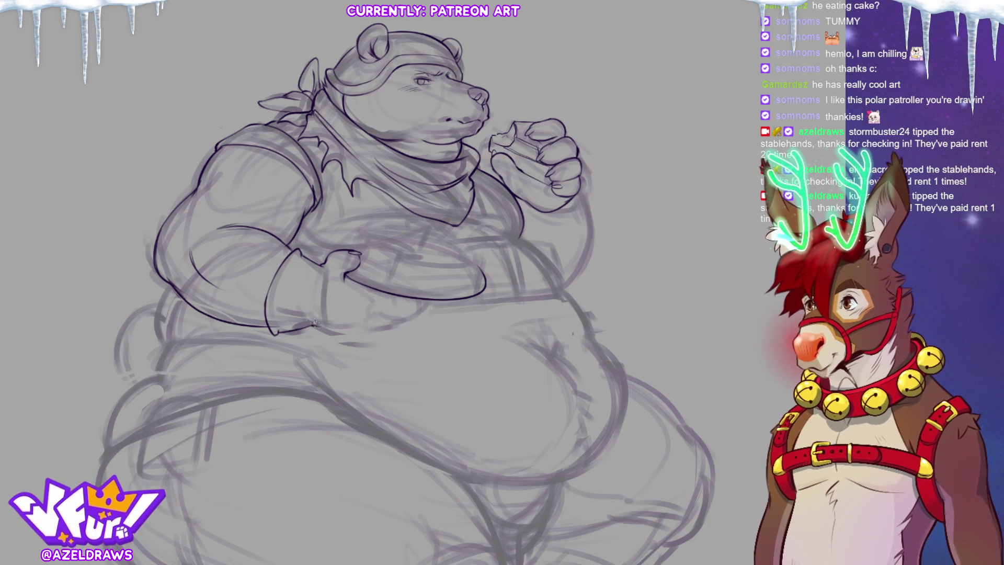
{"action": "left_click_drag", "start_coordinate": [312, 322], "coordinate": [362, 328]}
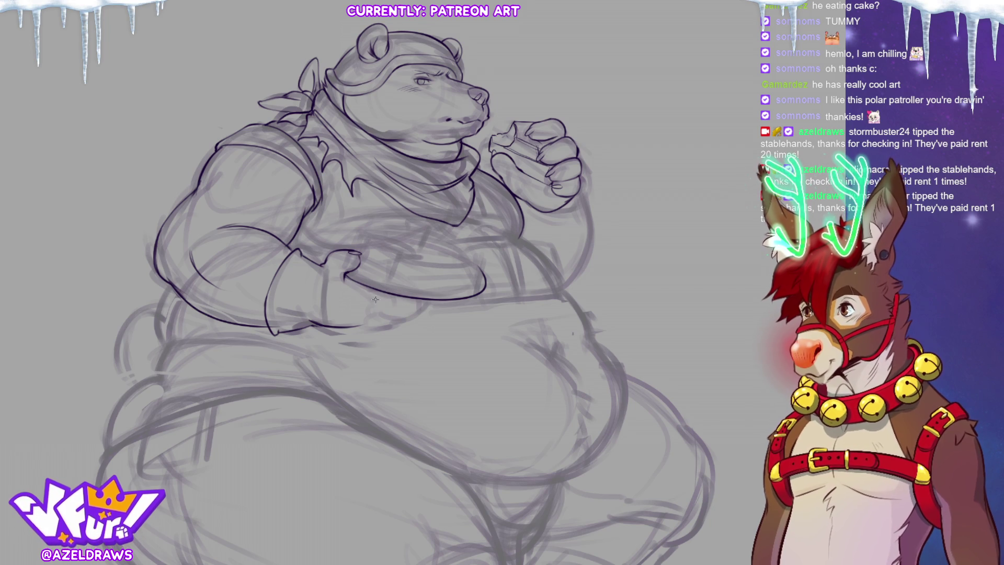
{"action": "left_click_drag", "start_coordinate": [369, 297], "coordinate": [389, 305]}
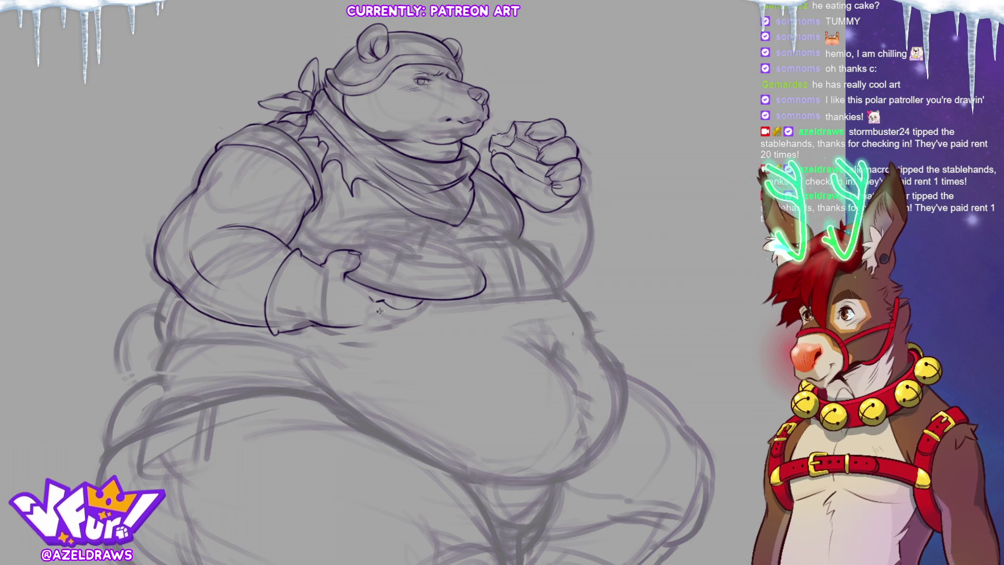
{"action": "left_click_drag", "start_coordinate": [379, 312], "coordinate": [399, 312]}
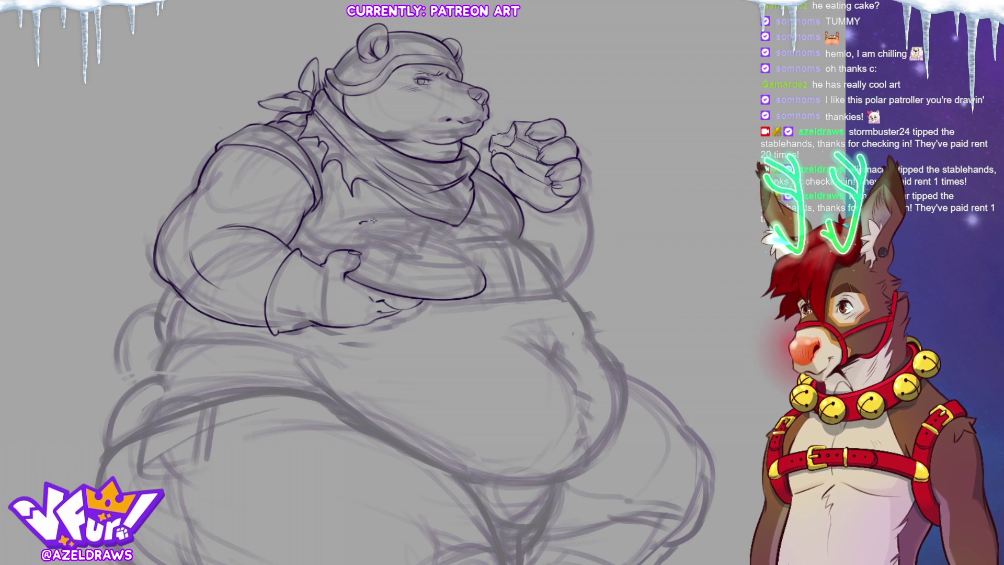
- Sketch the plate's edge across the bear's chest, redrawing it once
{"action": "mouse_move", "coordinate": [373, 221]}
{"action": "left_mouse_down"}
{"action": "mouse_move", "coordinate": [423, 225]}
{"action": "mouse_move", "coordinate": [469, 251]}
{"action": "left_mouse_up"}
{"action": "key", "text": "ctrl+z"}
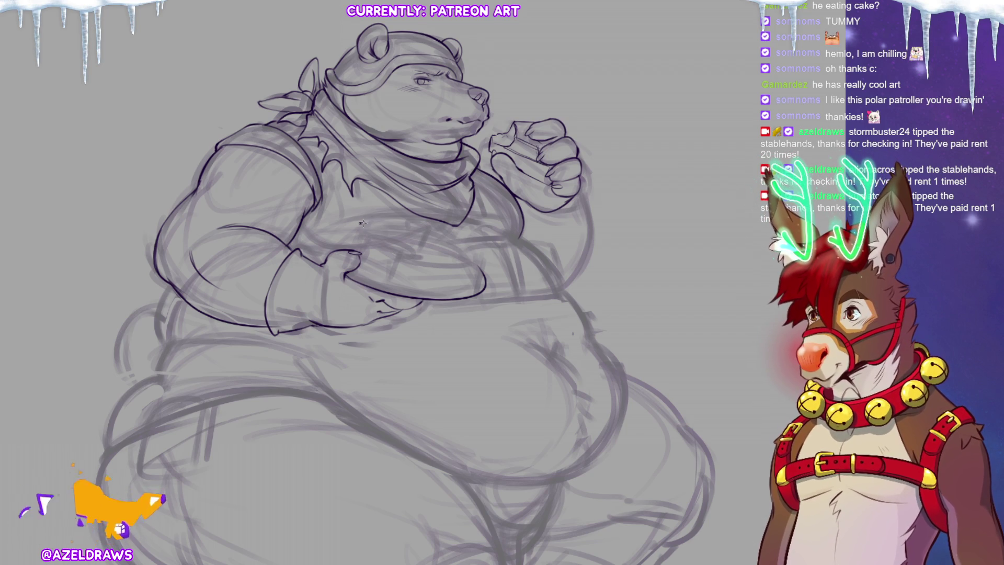
{"action": "mouse_move", "coordinate": [402, 220]}
{"action": "left_mouse_down"}
{"action": "mouse_move", "coordinate": [464, 240]}
{"action": "mouse_move", "coordinate": [476, 254]}
{"action": "left_mouse_up"}
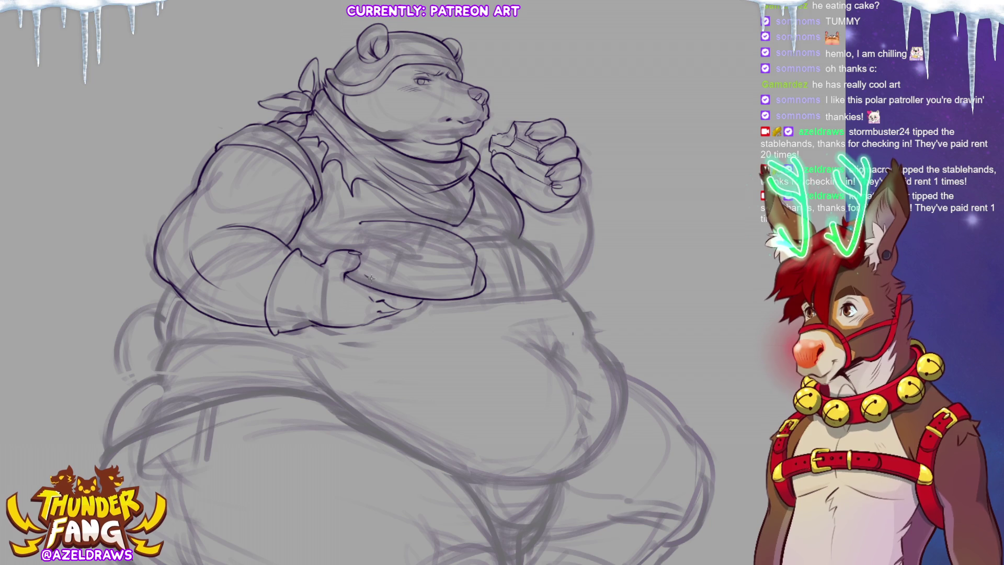
- Sketch the plate's lower edge plus the cake's top and left edges, dropping one short stroke
{"action": "left_click_drag", "start_coordinate": [370, 278], "coordinate": [462, 291]}
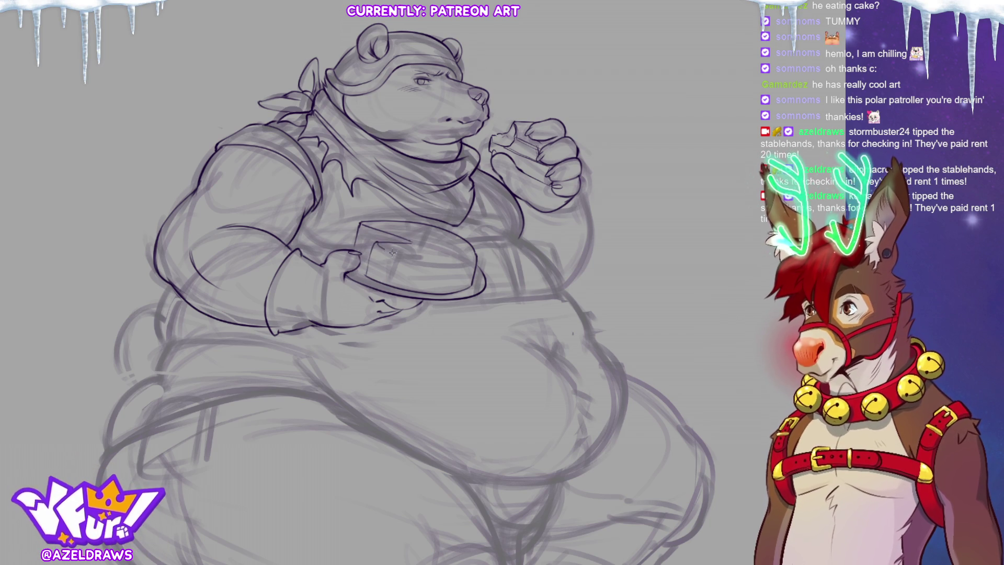
{"action": "mouse_move", "coordinate": [392, 253]}
{"action": "left_mouse_down"}
{"action": "mouse_move", "coordinate": [463, 261]}
{"action": "mouse_move", "coordinate": [476, 250]}
{"action": "left_mouse_up"}
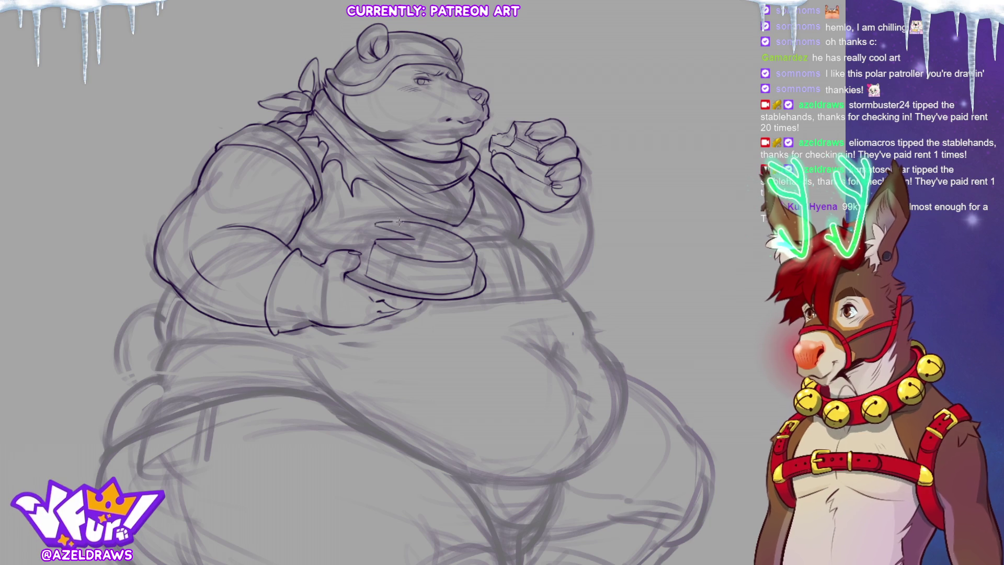
{"action": "mouse_move", "coordinate": [372, 225]}
{"action": "left_mouse_down"}
{"action": "mouse_move", "coordinate": [368, 279]}
{"action": "mouse_move", "coordinate": [469, 274]}
{"action": "left_mouse_up"}
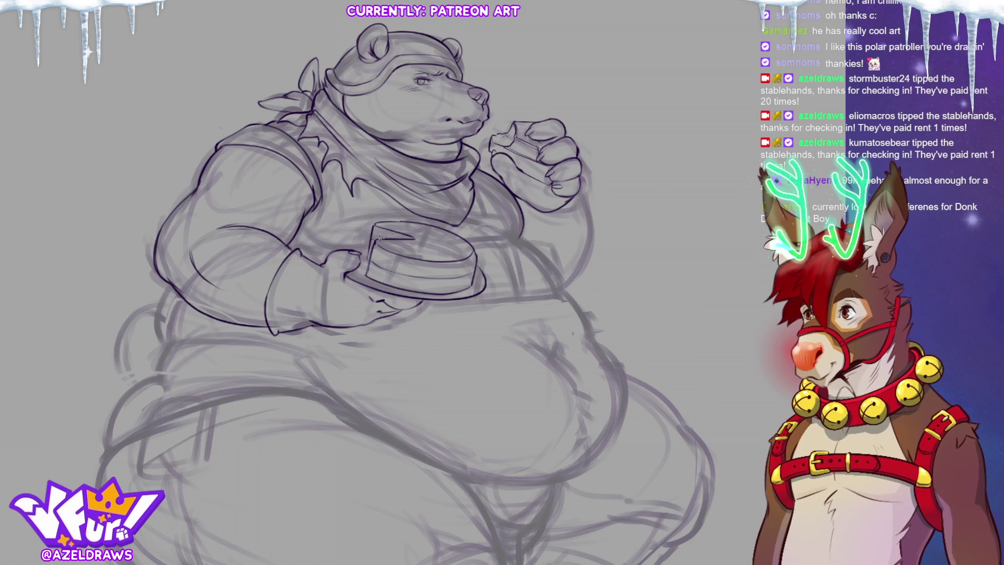
{"action": "left_click_drag", "start_coordinate": [376, 229], "coordinate": [401, 235]}
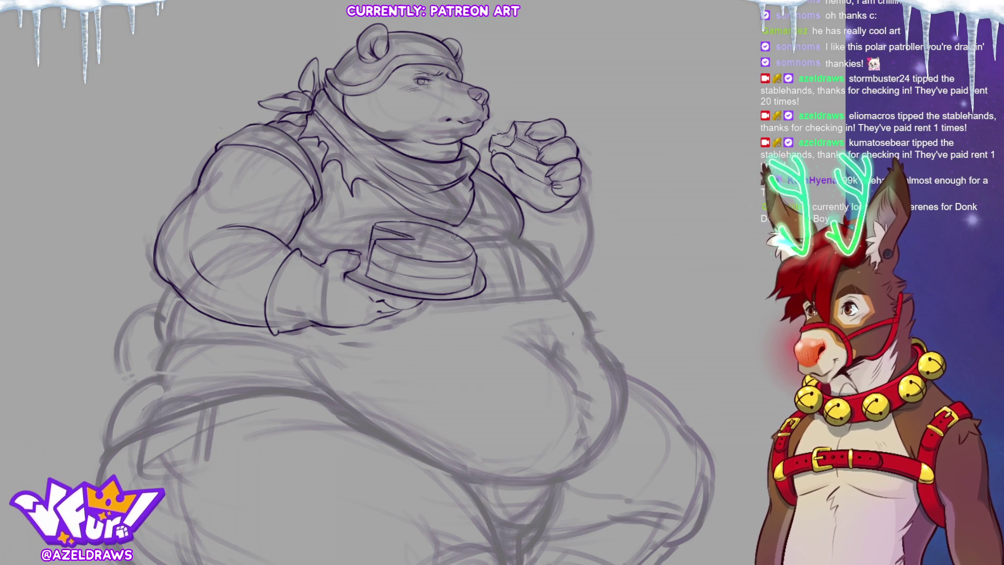
{"action": "key", "text": "ctrl+z"}
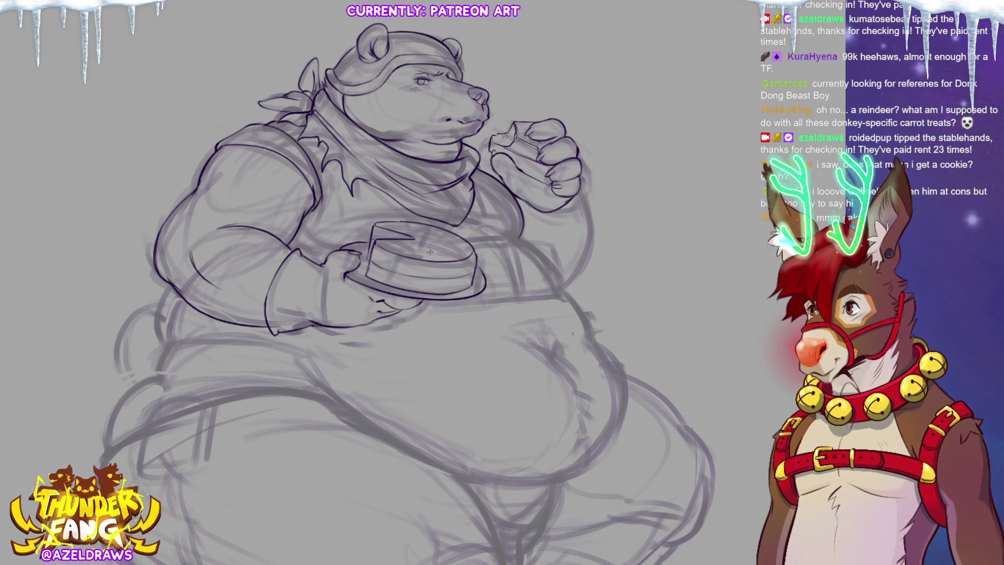
- Lasso-select around the cake sketch
{"action": "mouse_move", "coordinate": [366, 249]}
{"action": "left_mouse_down"}
{"action": "mouse_move", "coordinate": [370, 225]}
{"action": "mouse_move", "coordinate": [417, 214]}
{"action": "mouse_move", "coordinate": [480, 246]}
{"action": "mouse_move", "coordinate": [475, 286]}
{"action": "mouse_move", "coordinate": [418, 290]}
{"action": "mouse_move", "coordinate": [365, 273]}
{"action": "left_mouse_up"}
- Move and skew the selected cake to sit on the plate, apply it, and deselect
{"action": "left_click", "coordinate": [469, 312]}
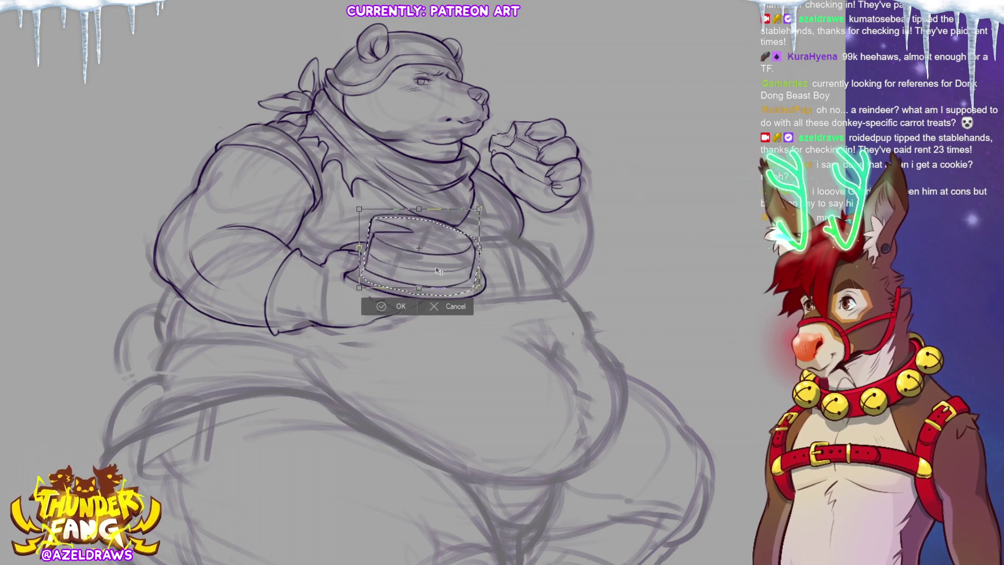
{"action": "mouse_move", "coordinate": [439, 271]}
{"action": "left_mouse_down"}
{"action": "mouse_move", "coordinate": [440, 257]}
{"action": "mouse_move", "coordinate": [415, 293]}
{"action": "left_mouse_up"}
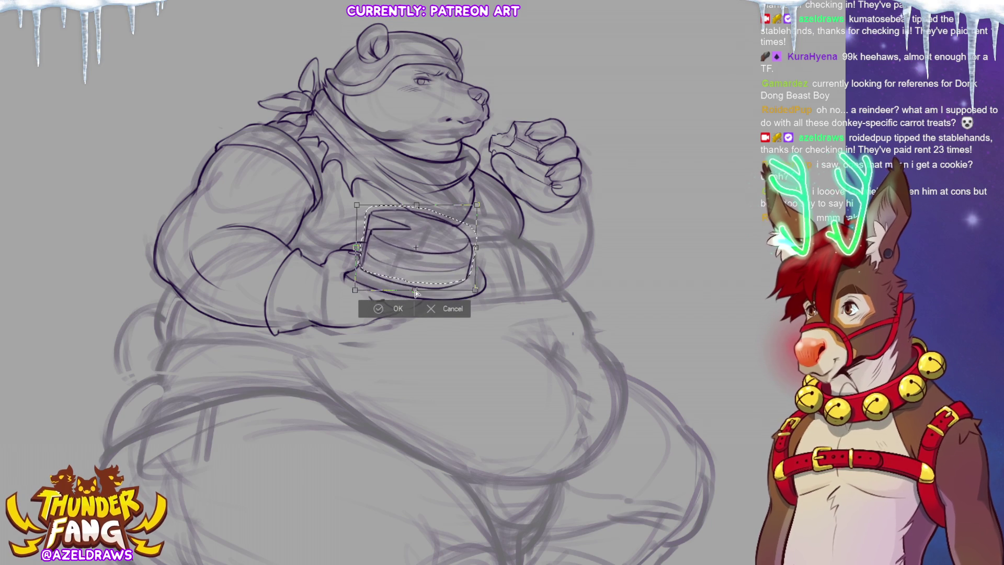
{"action": "left_click_drag", "start_coordinate": [356, 205], "coordinate": [359, 211]}
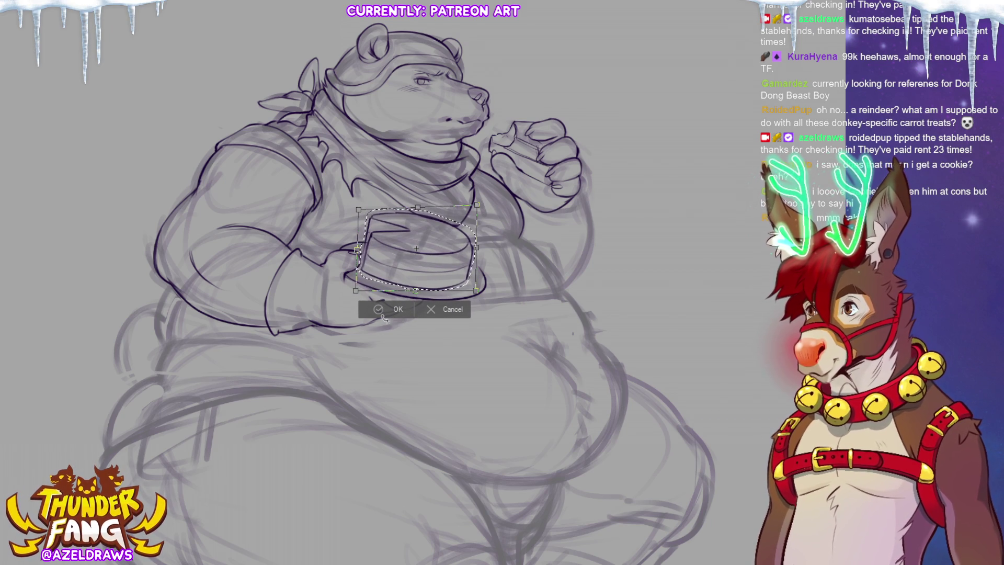
{"action": "left_click_drag", "start_coordinate": [436, 269], "coordinate": [436, 267]}
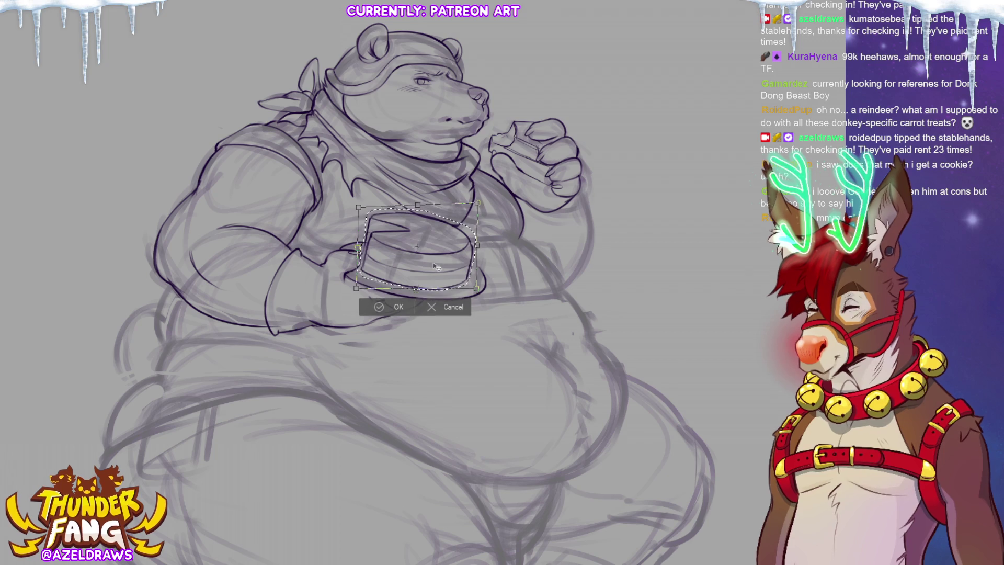
{"action": "left_click", "coordinate": [392, 308]}
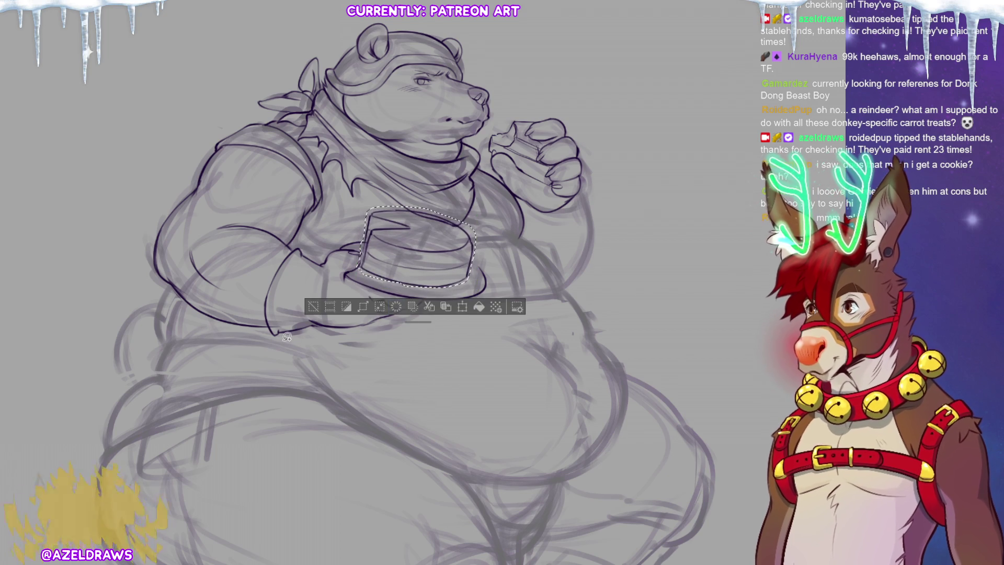
{"action": "left_click", "coordinate": [312, 306]}
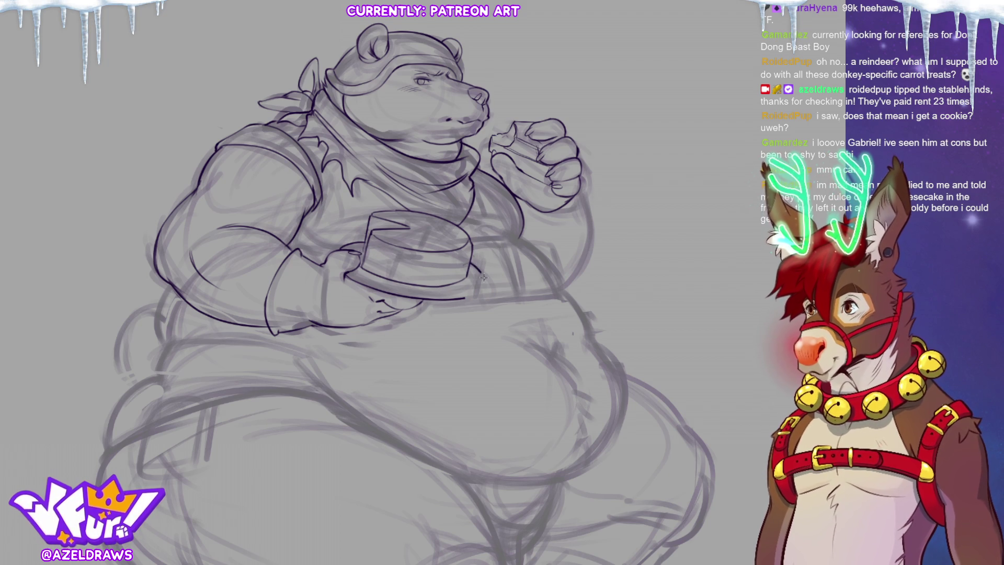
- Ink the cake's bottom edge along the plate, redrawing one misplaced stroke
{"action": "left_click_drag", "start_coordinate": [484, 287], "coordinate": [465, 297]}
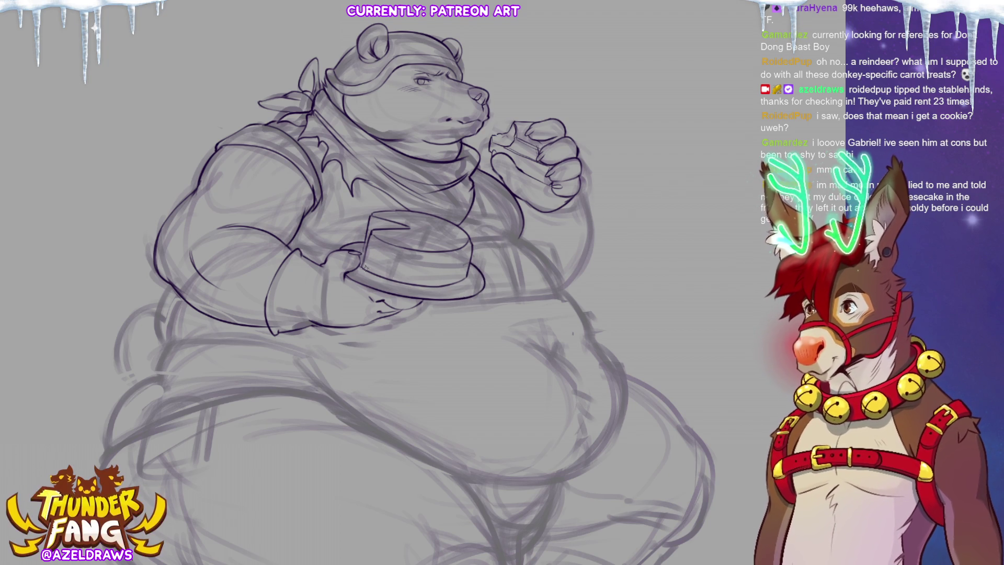
{"action": "left_click_drag", "start_coordinate": [360, 269], "coordinate": [458, 291]}
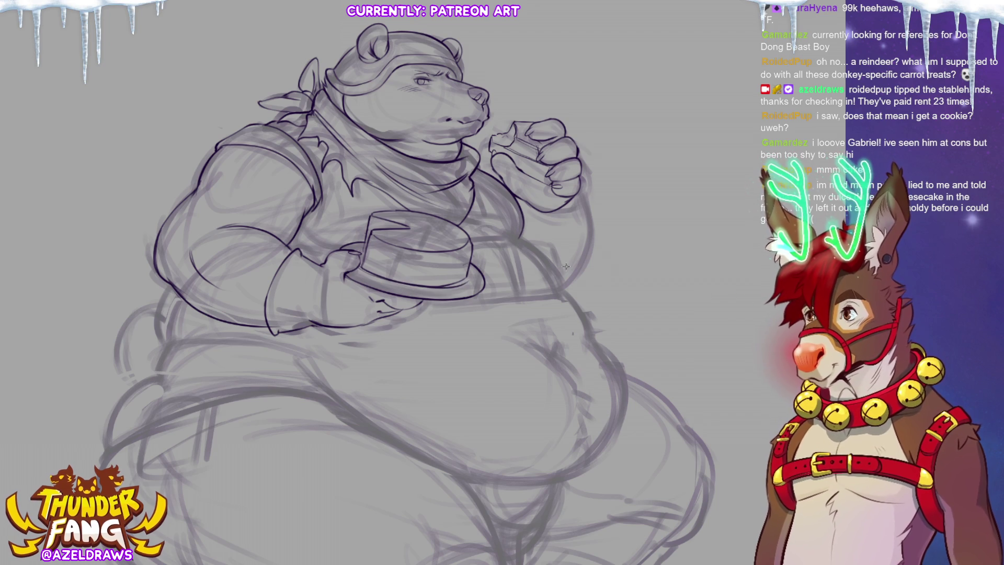
{"action": "key", "text": "ctrl+z"}
{"action": "left_click_drag", "start_coordinate": [360, 269], "coordinate": [450, 291]}
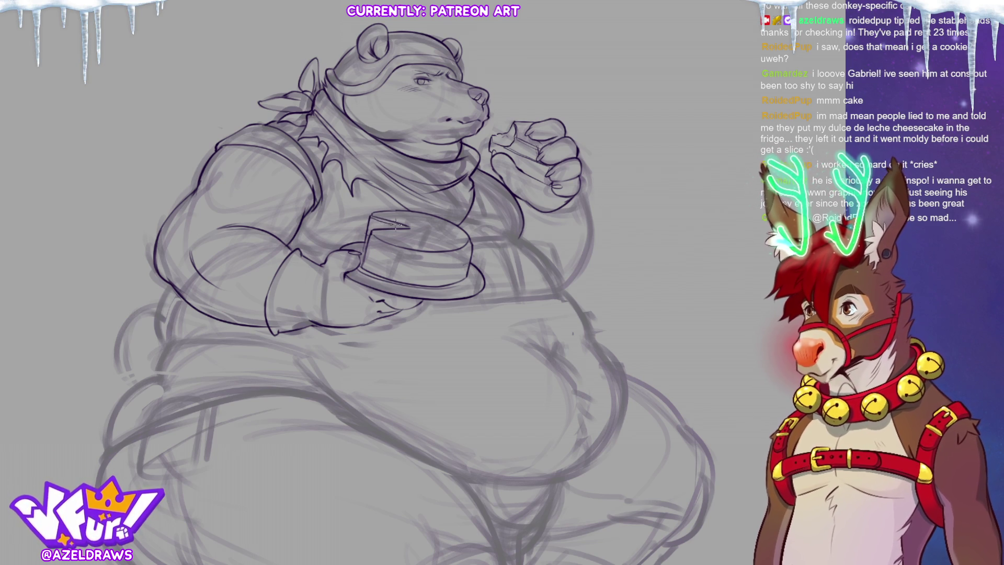
- Ink a short line on the cake's top
{"action": "left_click_drag", "start_coordinate": [389, 224], "coordinate": [408, 230]}
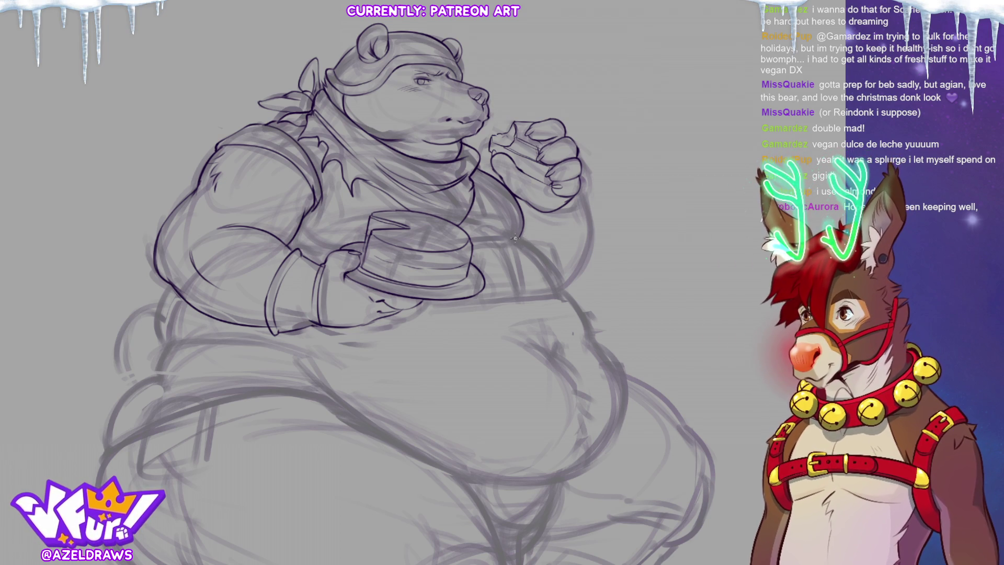
- Ink the forearm's edge beside the cake, then retrace its lower edge in darker line
{"action": "mouse_move", "coordinate": [515, 238]}
{"action": "left_mouse_down"}
{"action": "mouse_move", "coordinate": [548, 241]}
{"action": "mouse_move", "coordinate": [566, 274]}
{"action": "mouse_move", "coordinate": [561, 297]}
{"action": "left_mouse_up"}
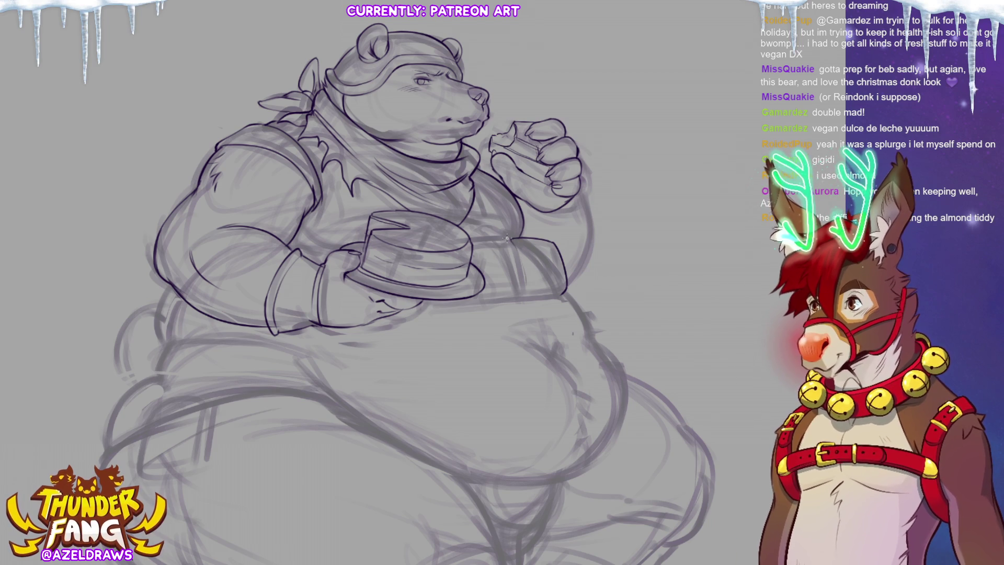
{"action": "left_click_drag", "start_coordinate": [511, 242], "coordinate": [521, 270]}
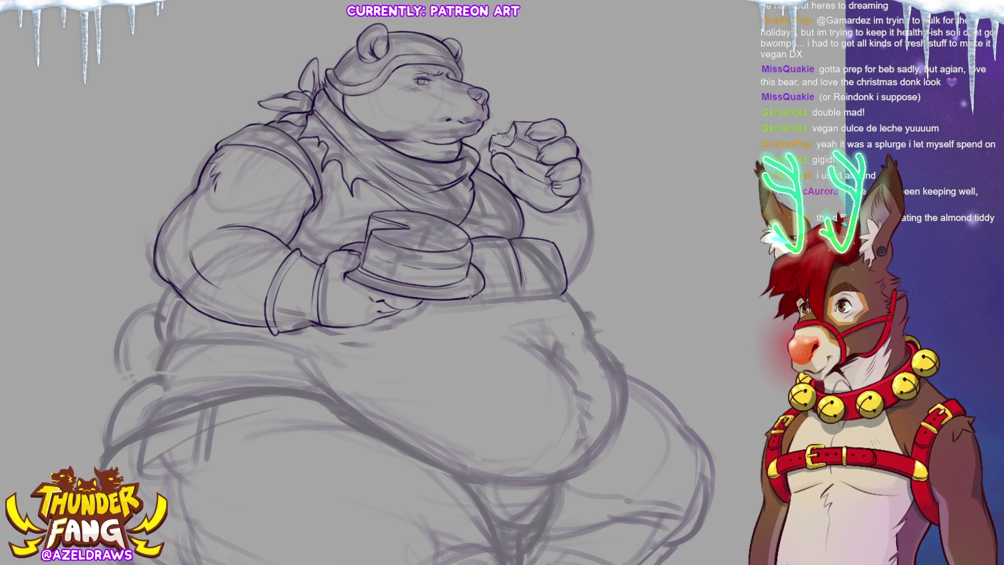
{"action": "left_click_drag", "start_coordinate": [473, 297], "coordinate": [527, 283]}
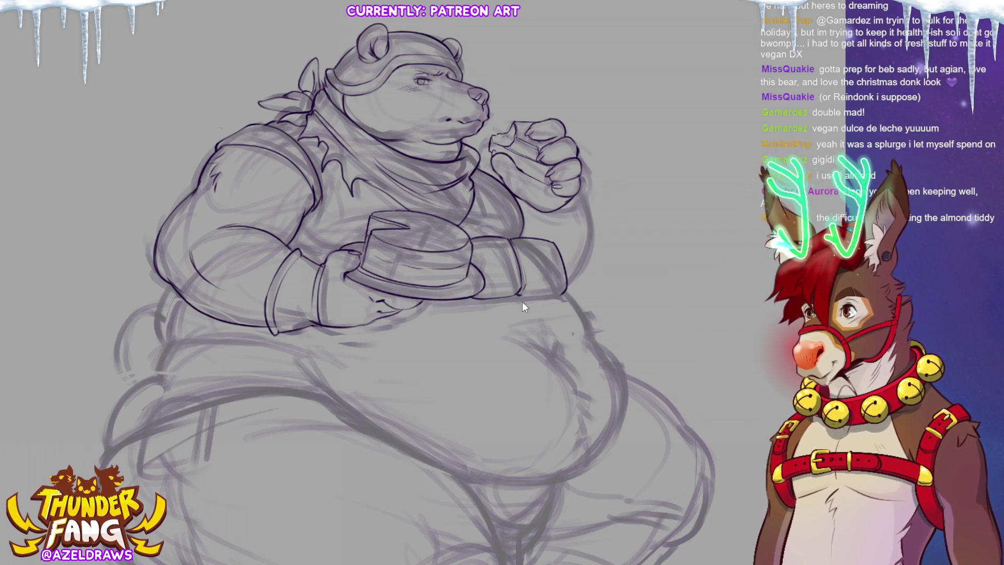
{"action": "left_click_drag", "start_coordinate": [514, 295], "coordinate": [568, 293]}
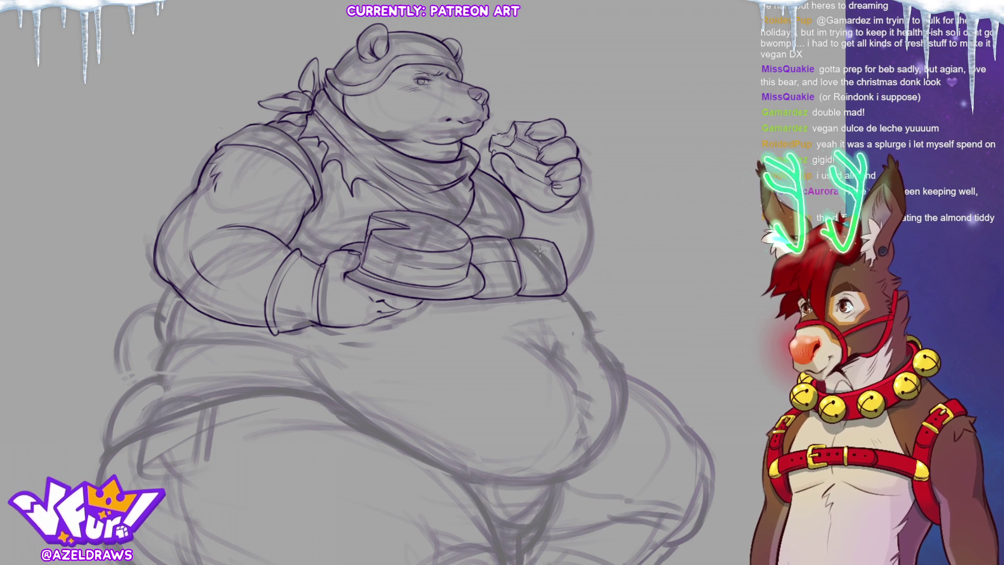
- Draw a line across the glove cuff and add small detail marks and a dot
{"action": "left_click_drag", "start_coordinate": [518, 262], "coordinate": [561, 263]}
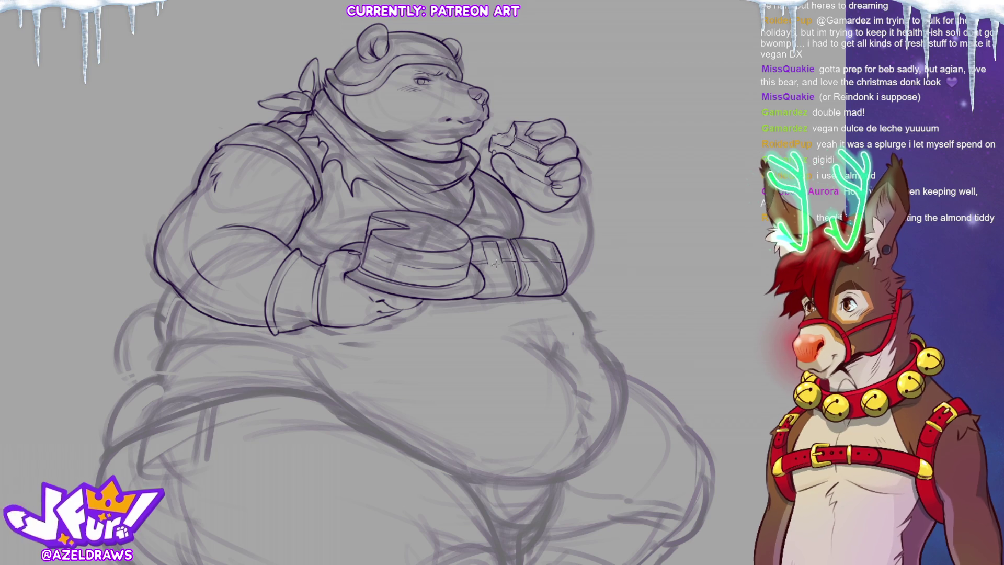
{"action": "mouse_move", "coordinate": [486, 267]}
{"action": "left_mouse_down"}
{"action": "mouse_move", "coordinate": [491, 278]}
{"action": "mouse_move", "coordinate": [504, 272]}
{"action": "left_mouse_up"}
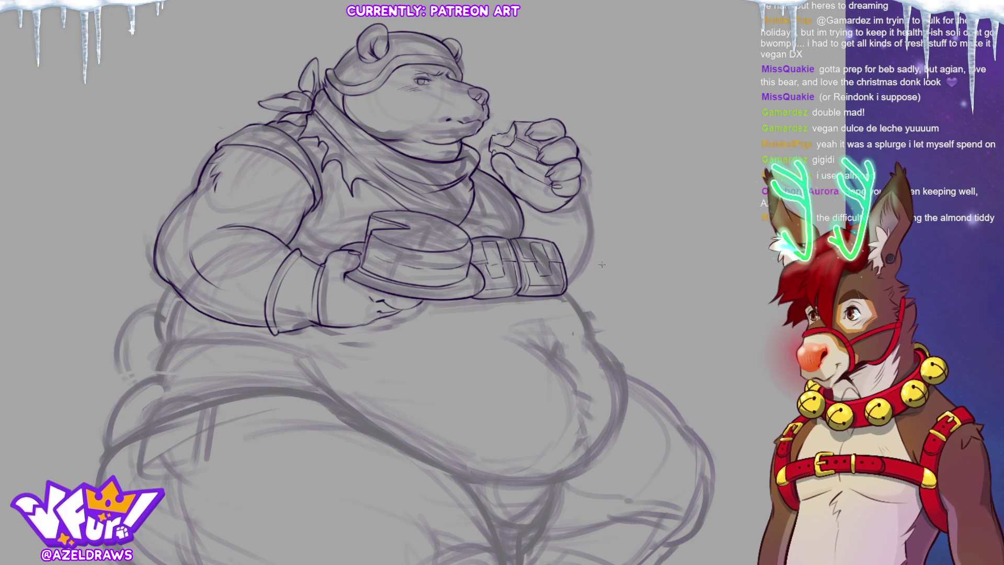
{"action": "left_click", "coordinate": [538, 250]}
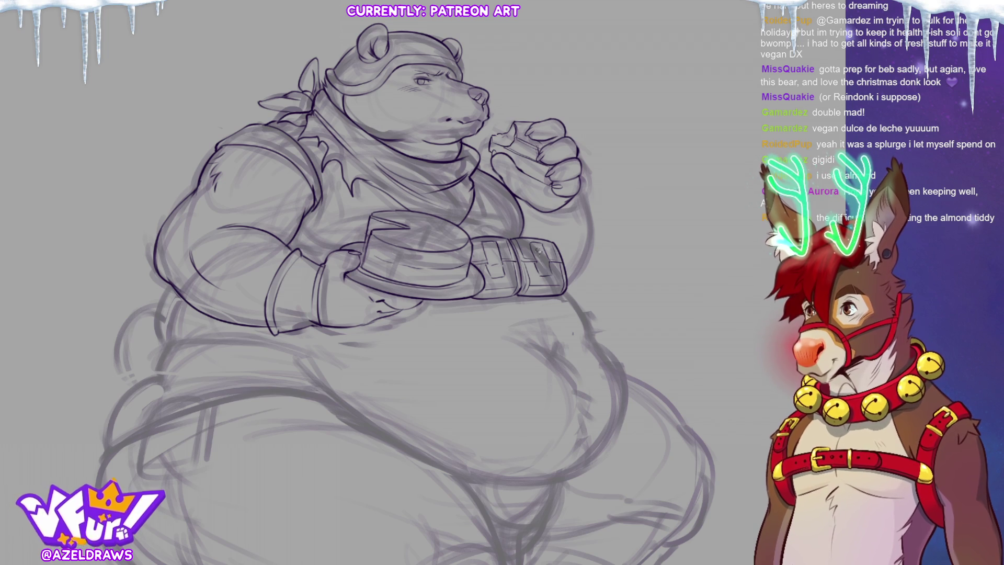
- Draw a small rivet on the wrist cuff beside the cake
{"action": "left_click_drag", "start_coordinate": [488, 247], "coordinate": [540, 246]}
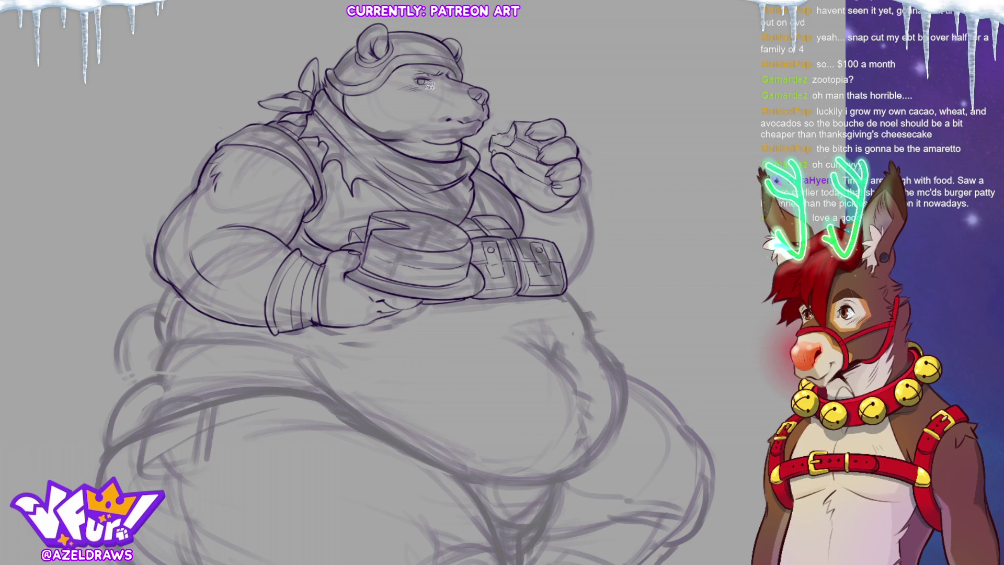
- Lasso and delete the faint strokes under the eye, then hide the sketch to check lines
{"action": "mouse_move", "coordinate": [425, 82]}
{"action": "left_mouse_down"}
{"action": "mouse_move", "coordinate": [393, 90]}
{"action": "mouse_move", "coordinate": [429, 94]}
{"action": "left_mouse_up"}
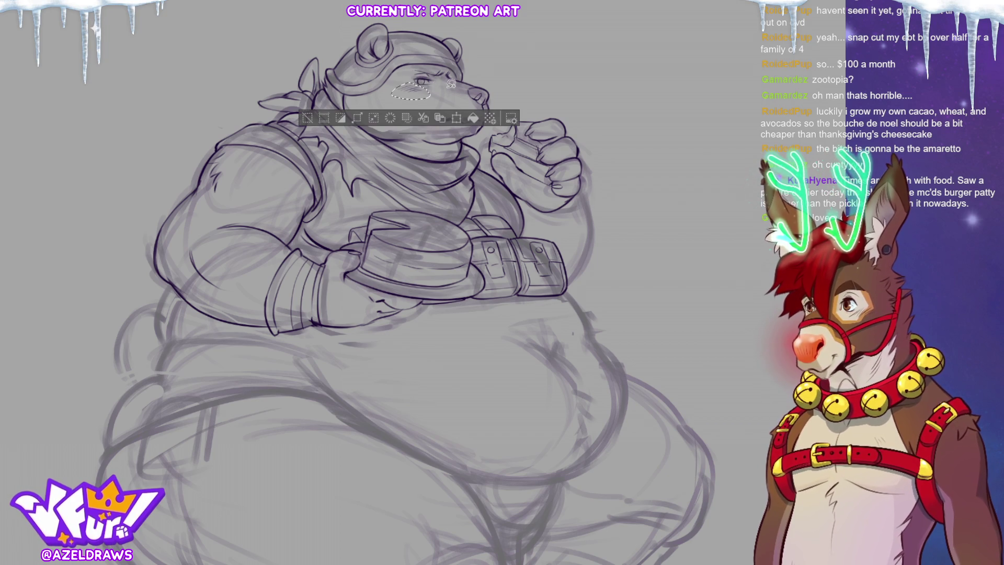
{"action": "key", "text": "Delete"}
{"action": "left_click", "coordinate": [308, 117]}
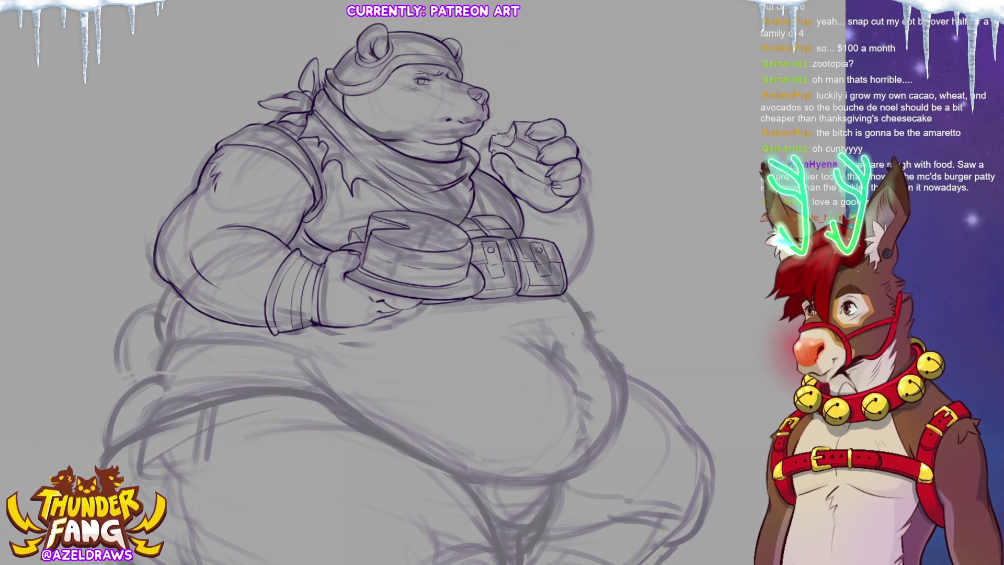
{"action": "key", "text": "ctrl+h"}
{"action": "key", "text": "ctrl+h"}
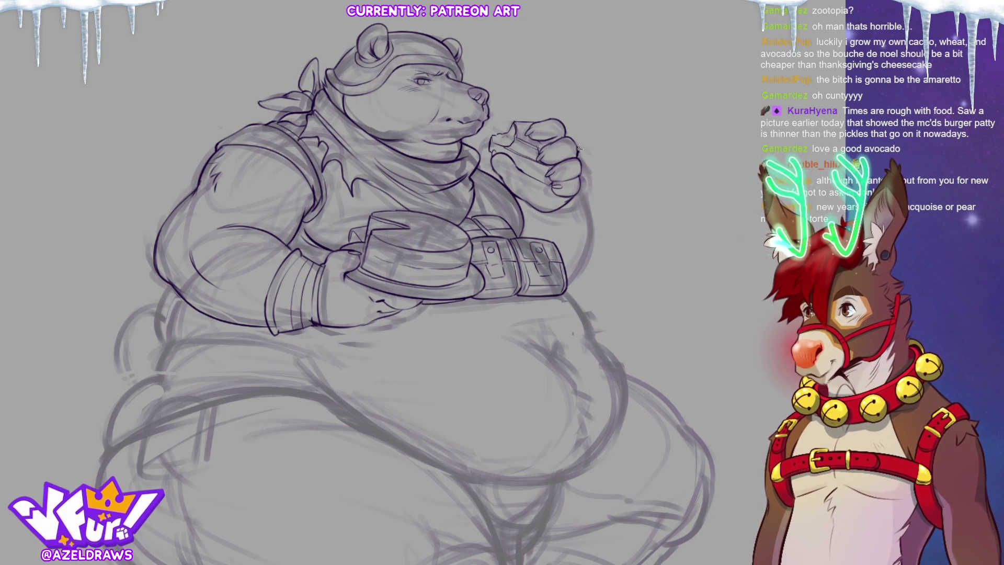
- Ink the curve down the side of the fist, redrawing it from the fist's top
{"action": "mouse_move", "coordinate": [565, 127]}
{"action": "left_mouse_down"}
{"action": "mouse_move", "coordinate": [591, 173]}
{"action": "mouse_move", "coordinate": [592, 205]}
{"action": "mouse_move", "coordinate": [582, 209]}
{"action": "left_mouse_up"}
{"action": "key", "text": "ctrl+z"}
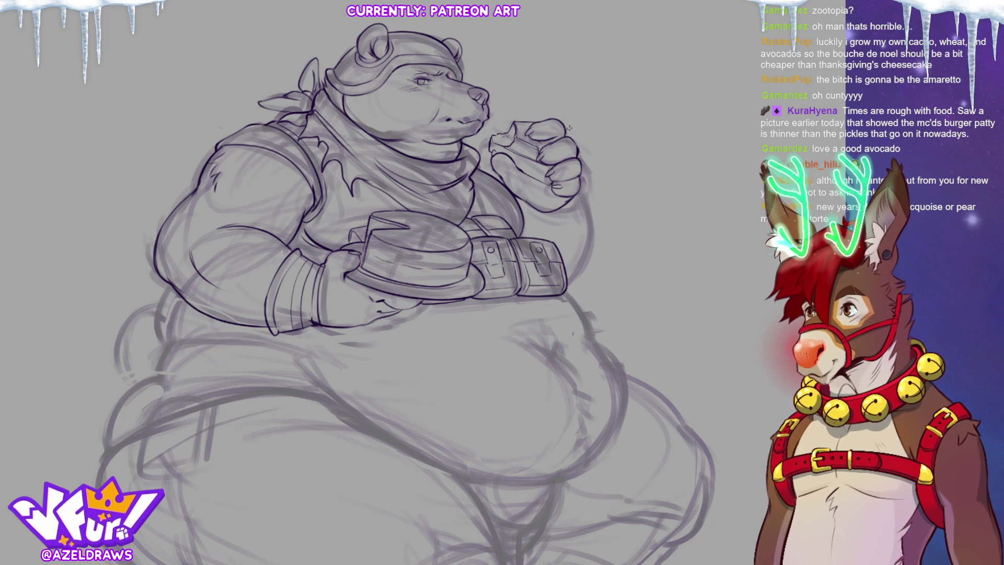
{"action": "mouse_move", "coordinate": [568, 126]}
{"action": "left_mouse_down"}
{"action": "mouse_move", "coordinate": [593, 177]}
{"action": "mouse_move", "coordinate": [589, 200]}
{"action": "left_mouse_up"}
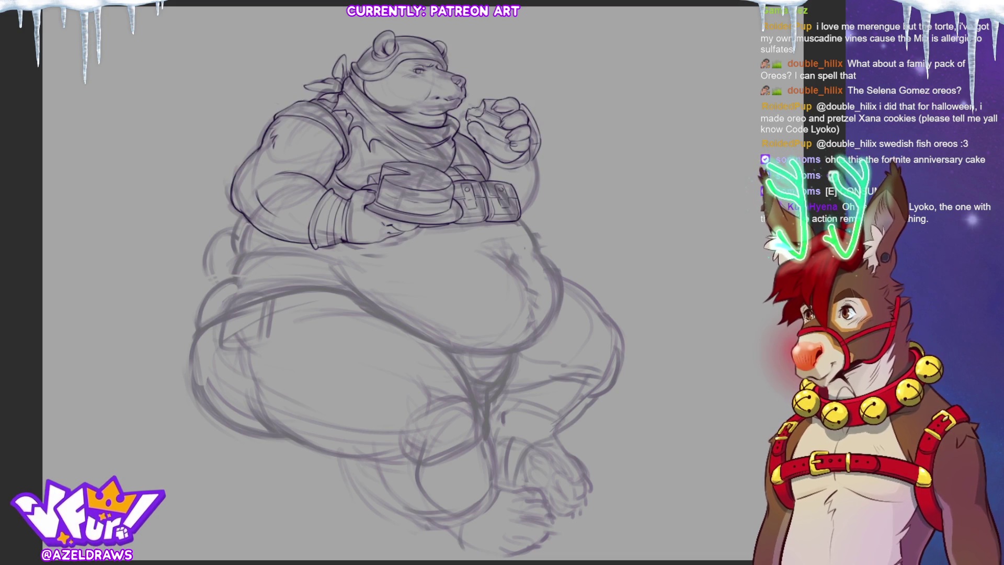
- Zoom in and ink the arm's edge where it meets the belly
{"action": "key", "text": "ctrl+plus"}
{"action": "key", "text": "ctrl+plus"}
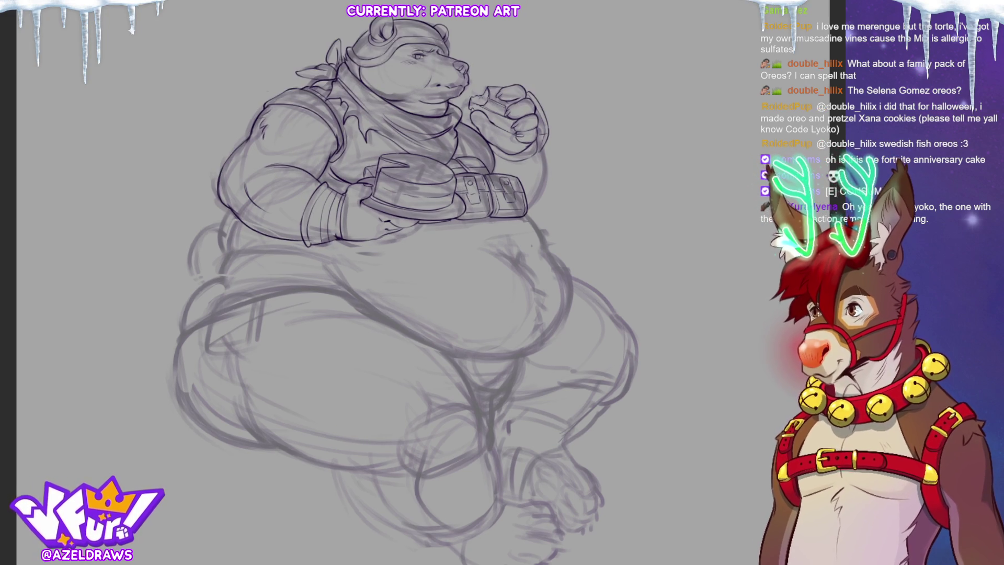
{"action": "scroll", "coordinate": [40, 252], "scroll_direction": "up", "scroll_amount": 3}
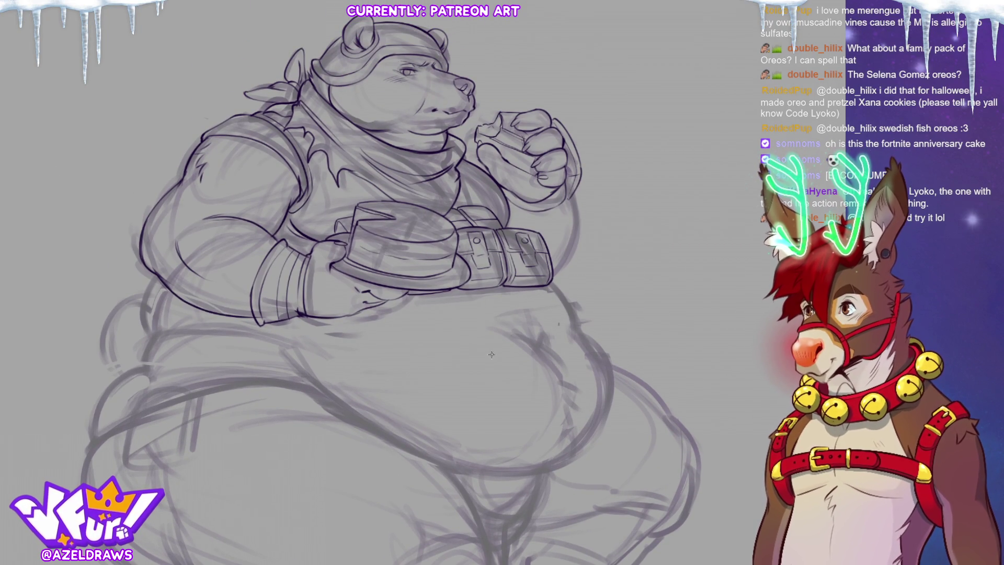
{"action": "mouse_move", "coordinate": [573, 204]}
{"action": "left_mouse_down"}
{"action": "mouse_move", "coordinate": [571, 253]}
{"action": "mouse_move", "coordinate": [549, 284]}
{"action": "left_mouse_up"}
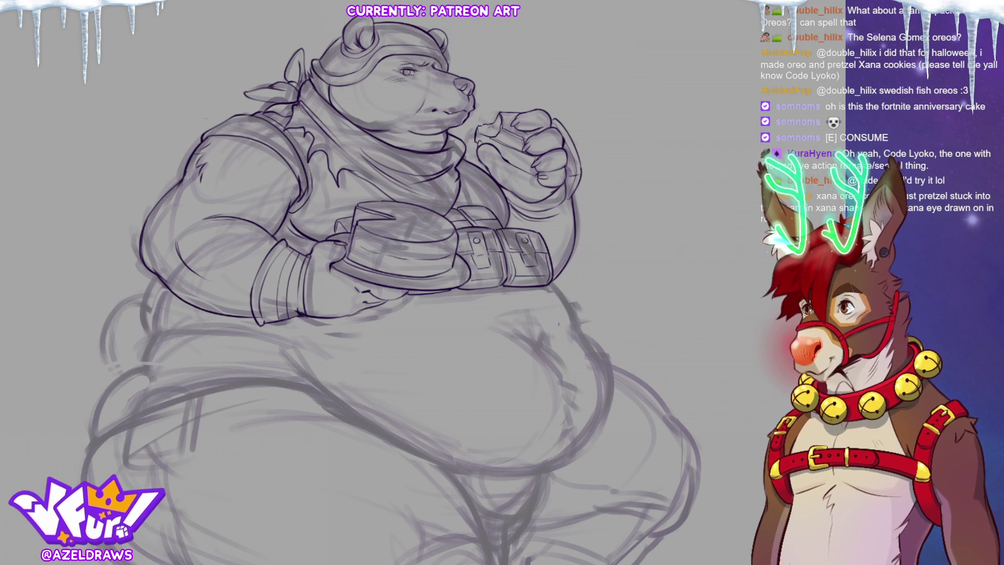
- Attempt the belly's underside curve twice, undoing both strokes
{"action": "scroll", "coordinate": [455, 82], "scroll_direction": "down", "scroll_amount": 1}
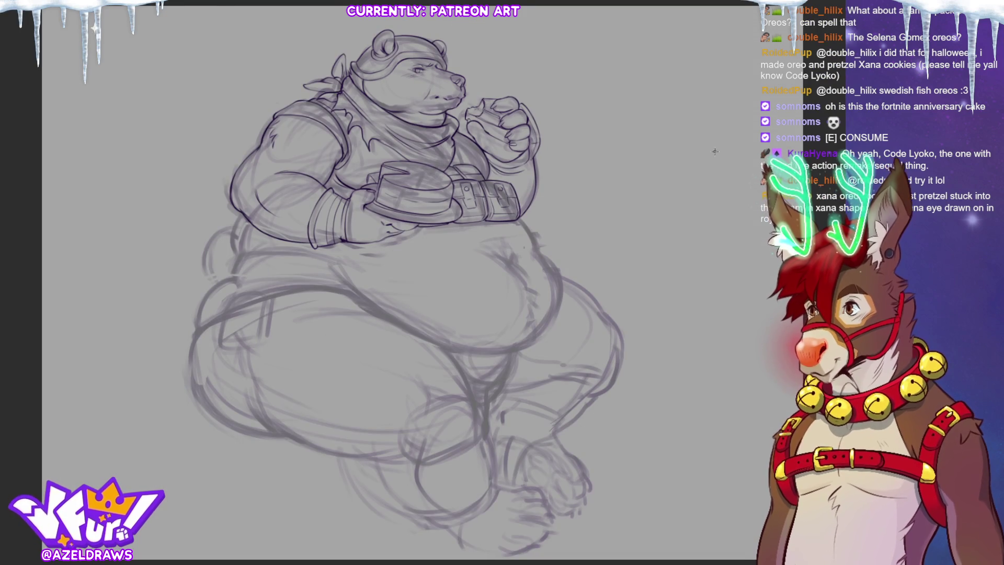
{"action": "mouse_move", "coordinate": [359, 304]}
{"action": "left_mouse_down"}
{"action": "mouse_move", "coordinate": [391, 328]}
{"action": "mouse_move", "coordinate": [460, 351]}
{"action": "mouse_move", "coordinate": [542, 325]}
{"action": "left_mouse_up"}
{"action": "key", "text": "ctrl+z"}
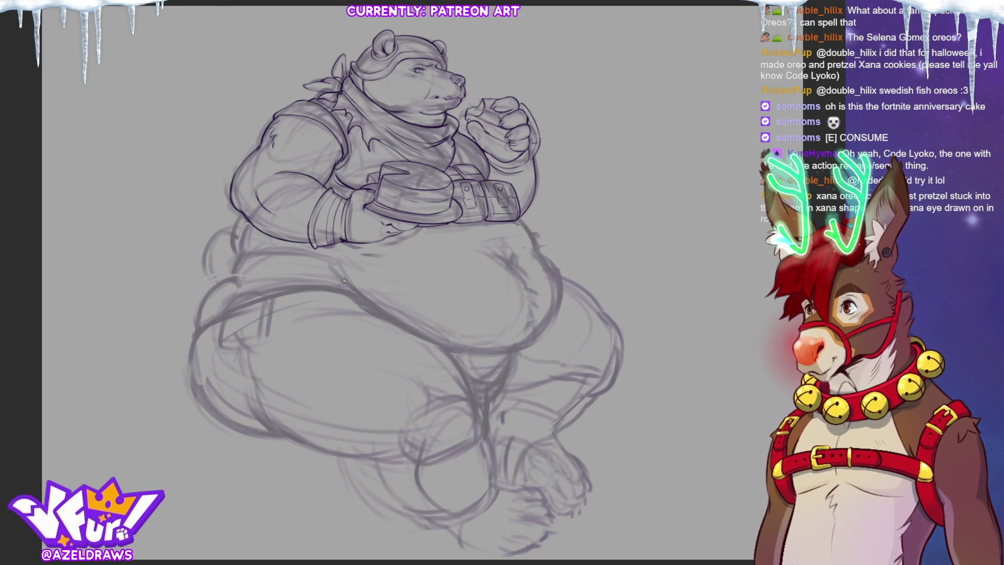
{"action": "mouse_move", "coordinate": [373, 312]}
{"action": "left_mouse_down"}
{"action": "mouse_move", "coordinate": [476, 355]}
{"action": "mouse_move", "coordinate": [544, 325]}
{"action": "left_mouse_up"}
{"action": "key", "text": "ctrl+z"}
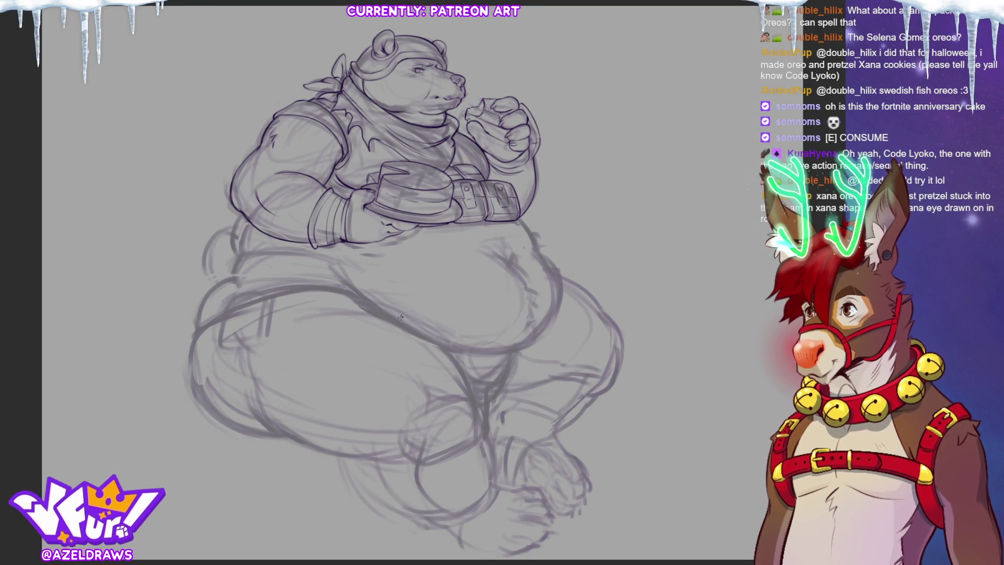
- On a rotated canvas, ink the belly's lower curve and upper edge, then reset the view upright
{"action": "key", "text": "ctrl+shift+r"}
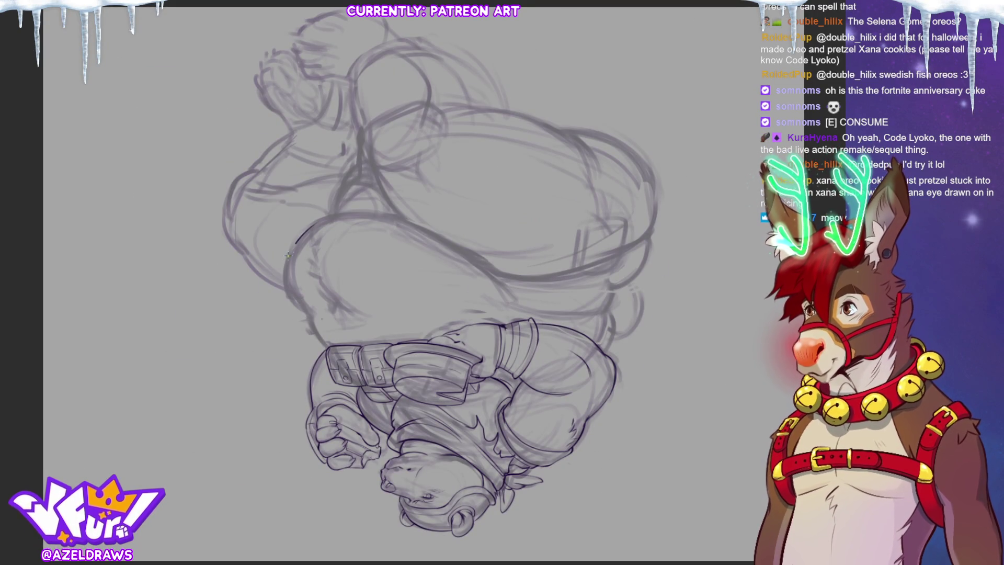
{"action": "left_click_drag", "start_coordinate": [287, 255], "coordinate": [307, 317]}
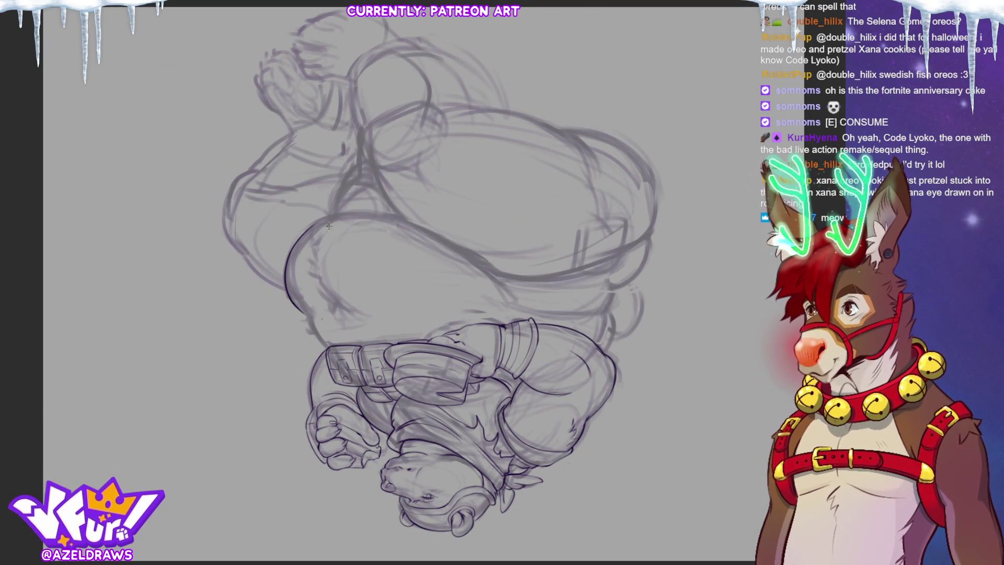
{"action": "key", "text": "4"}
{"action": "key", "text": "4"}
{"action": "key", "text": "4"}
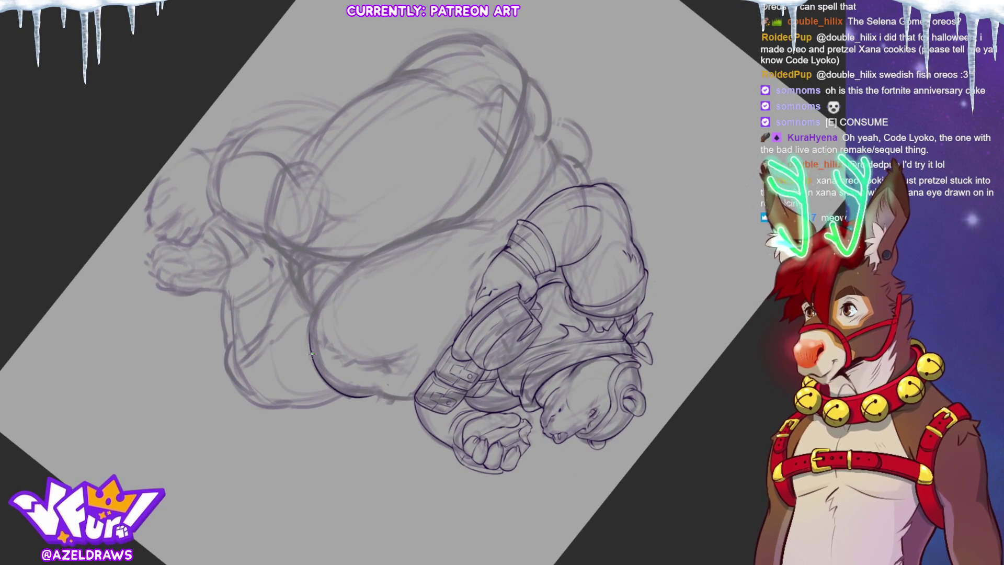
{"action": "mouse_move", "coordinate": [311, 350]}
{"action": "left_mouse_down"}
{"action": "mouse_move", "coordinate": [314, 292]}
{"action": "mouse_move", "coordinate": [386, 238]}
{"action": "mouse_move", "coordinate": [491, 219]}
{"action": "left_mouse_up"}
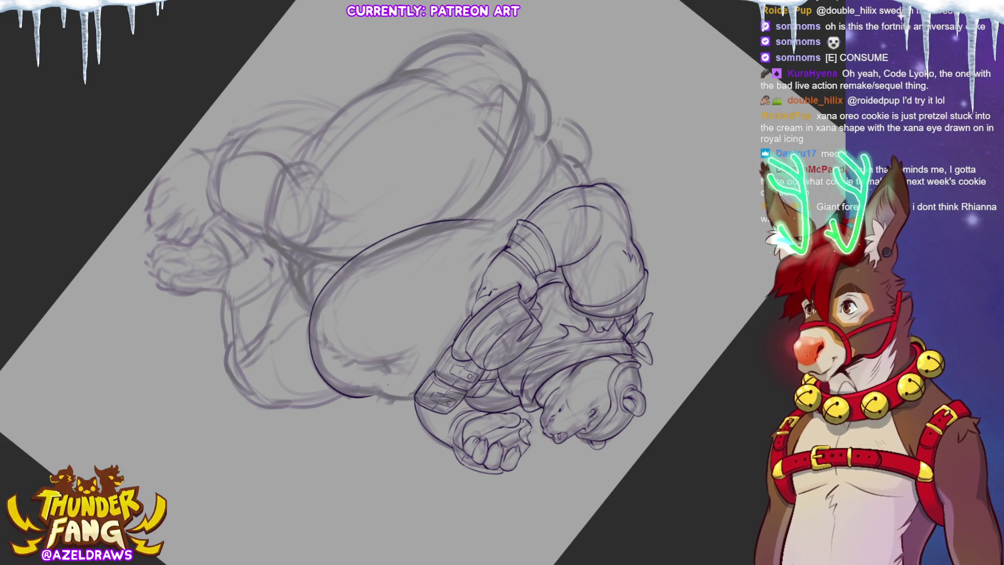
{"action": "key", "text": "5"}
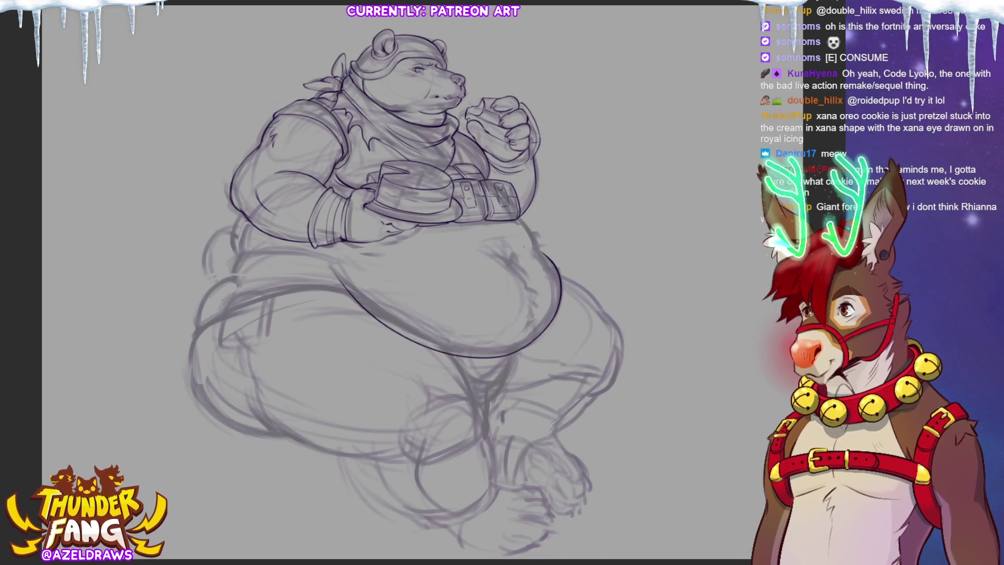
{"action": "key", "text": "4"}
{"action": "key", "text": "4"}
{"action": "key", "text": "4"}
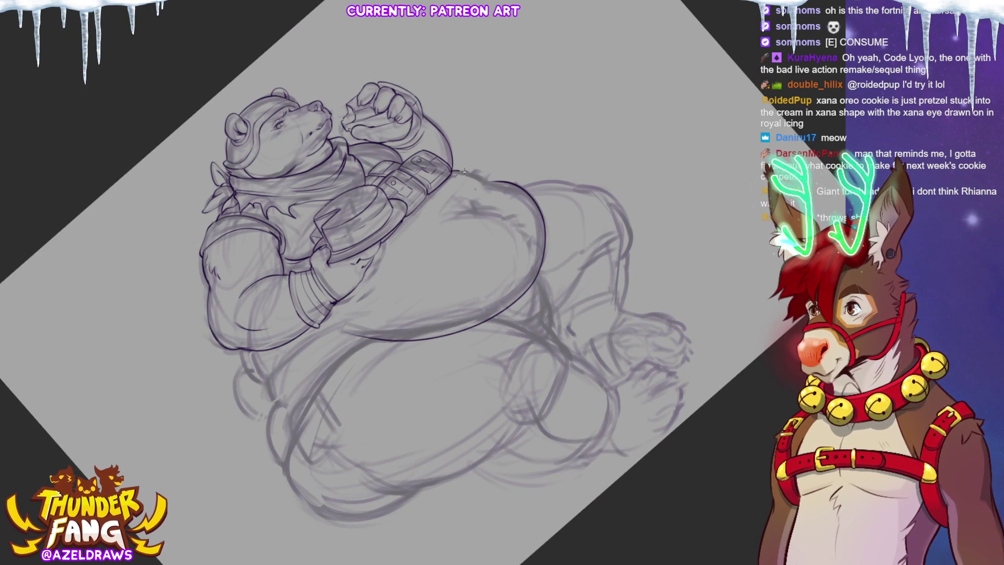
{"action": "left_click_drag", "start_coordinate": [463, 170], "coordinate": [500, 188]}
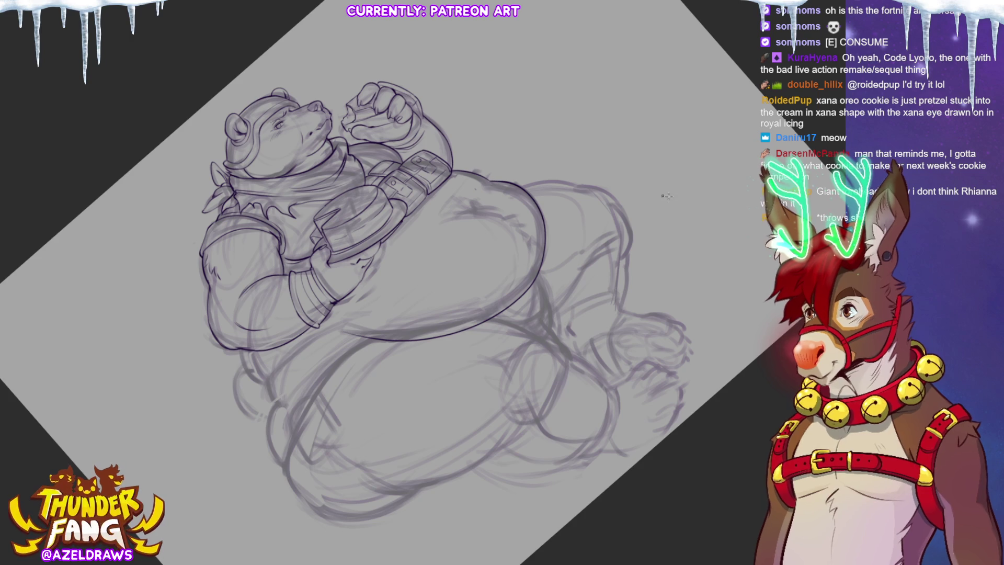
{"action": "key", "text": "5"}
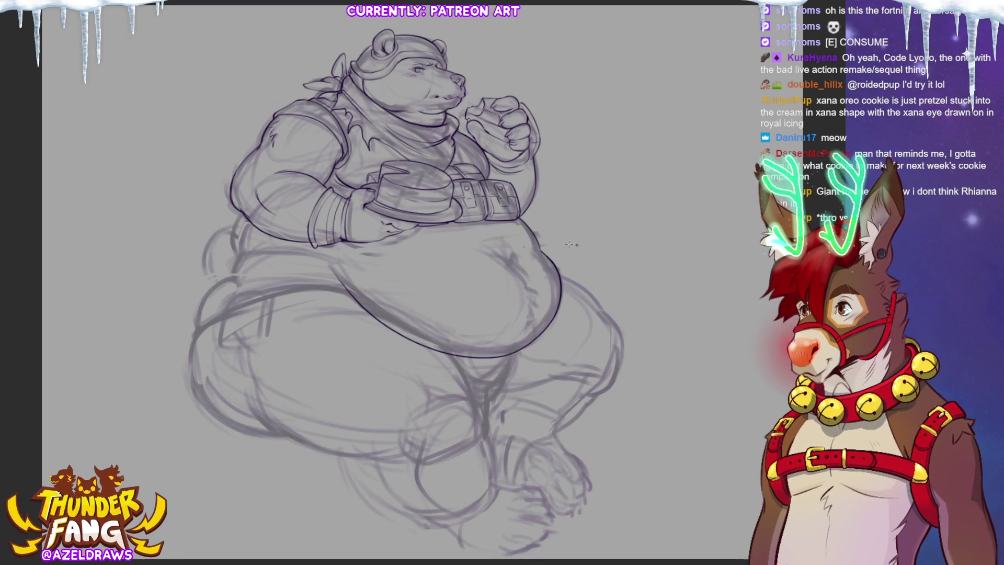
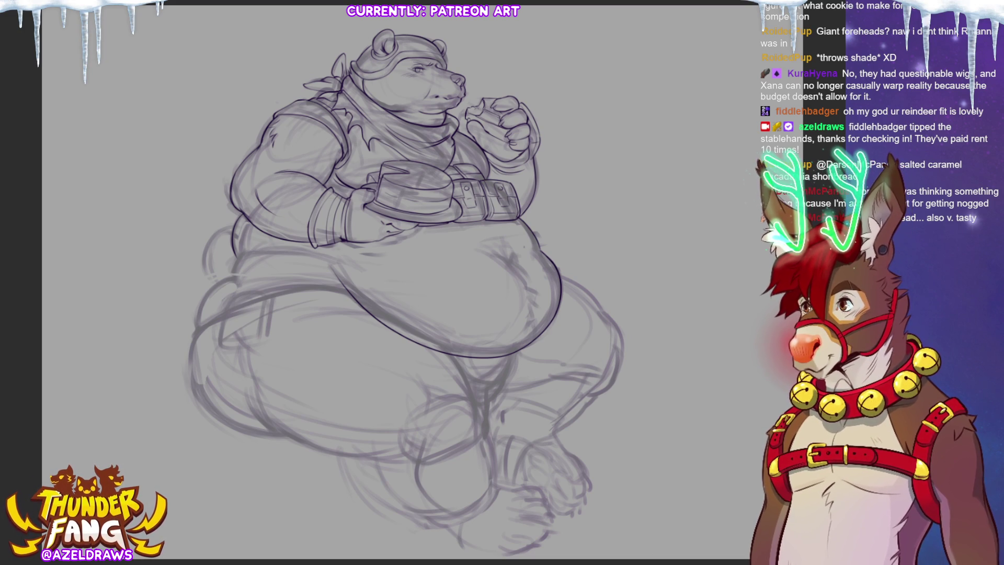
- Ink the contour line running from the bear's left thigh up to the belly
{"action": "key", "text": "minus"}
{"action": "key", "text": "minus"}
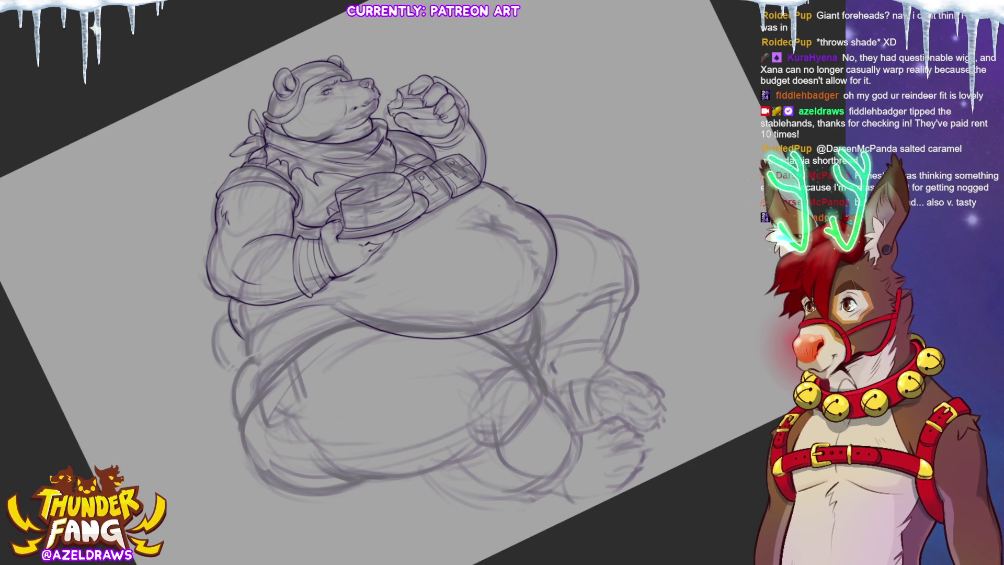
{"action": "key", "text": "ctrl+0"}
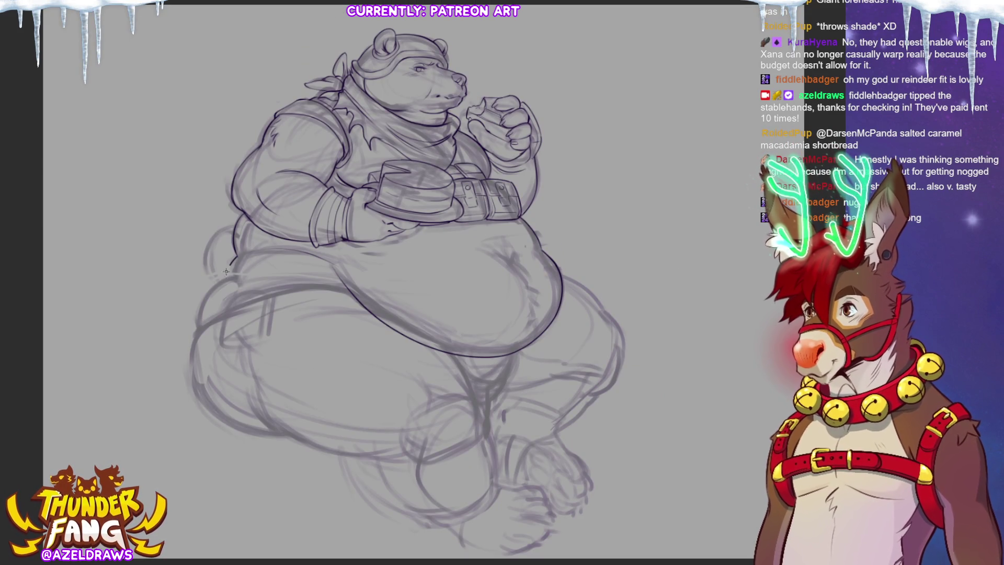
{"action": "left_click_drag", "start_coordinate": [230, 262], "coordinate": [221, 308]}
{"action": "key", "text": "ctrl+z"}
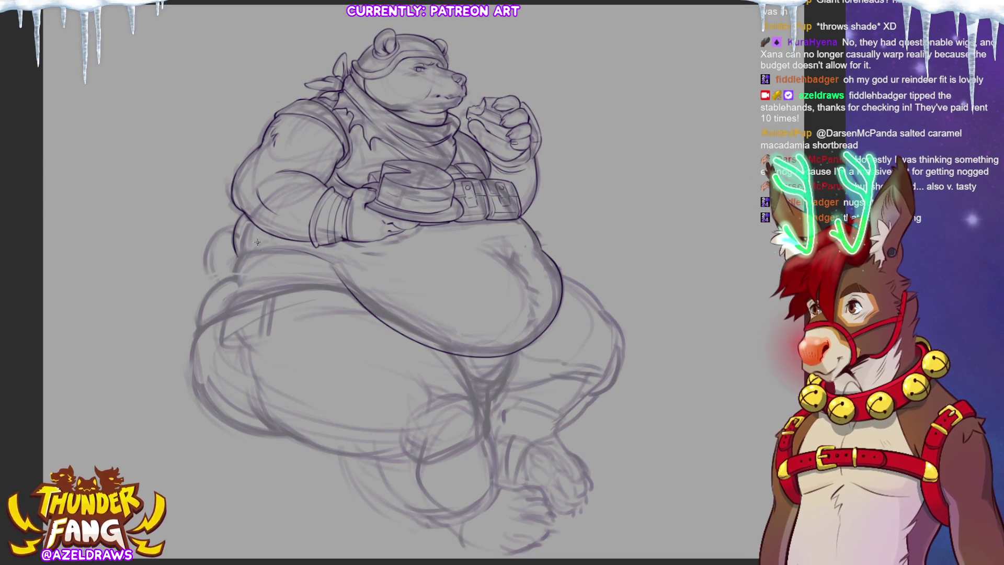
{"action": "left_click_drag", "start_coordinate": [236, 256], "coordinate": [230, 296]}
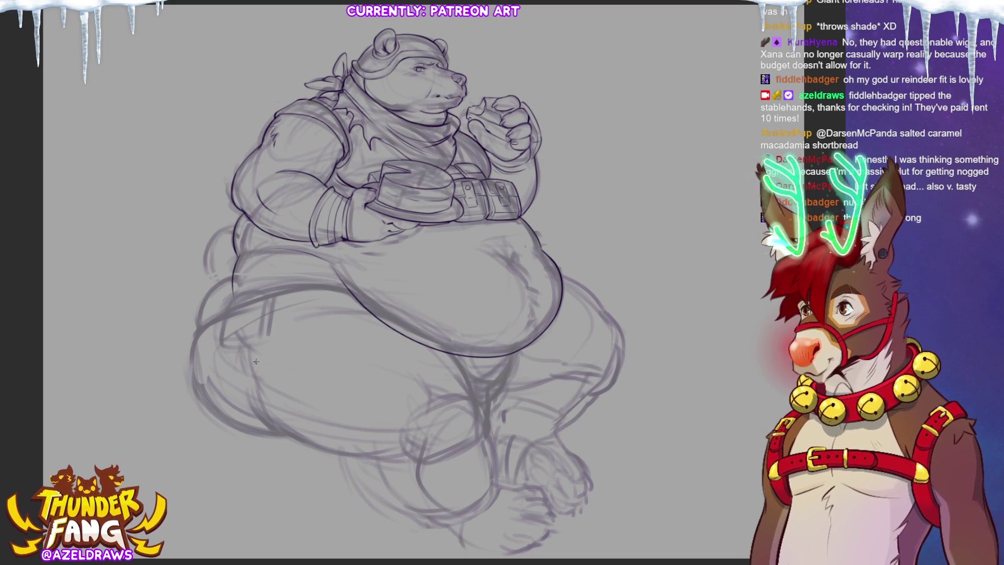
{"action": "key", "text": "ctrl+z"}
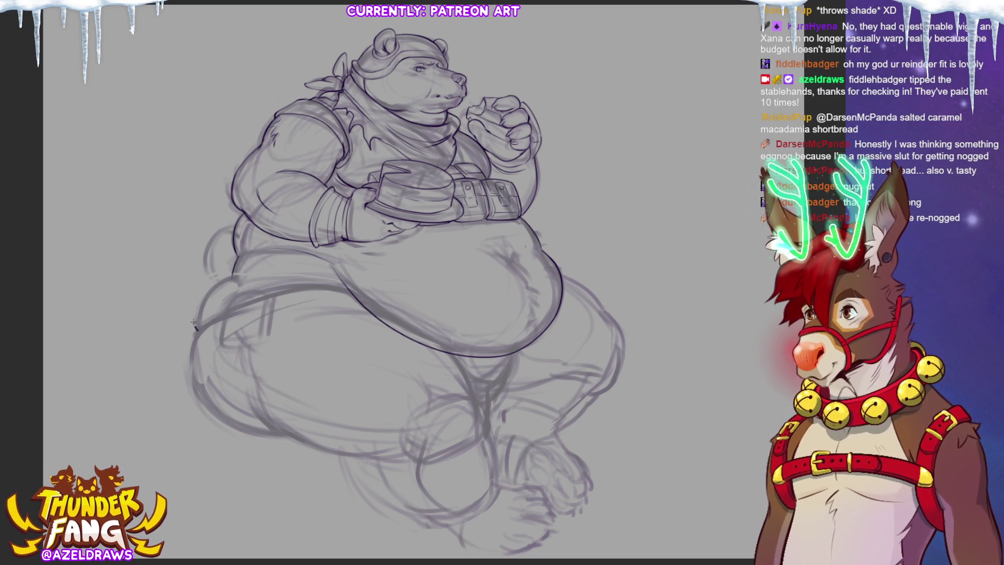
{"action": "left_click_drag", "start_coordinate": [194, 321], "coordinate": [233, 277]}
{"action": "key", "text": "ctrl+z"}
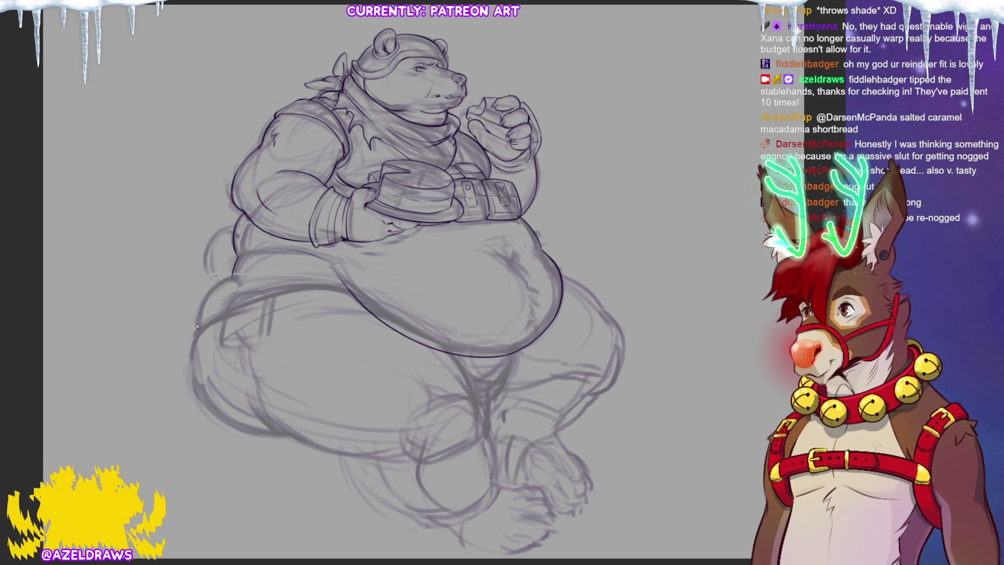
{"action": "mouse_move", "coordinate": [197, 326]}
{"action": "left_mouse_down"}
{"action": "mouse_move", "coordinate": [195, 306]}
{"action": "mouse_move", "coordinate": [232, 275]}
{"action": "left_mouse_up"}
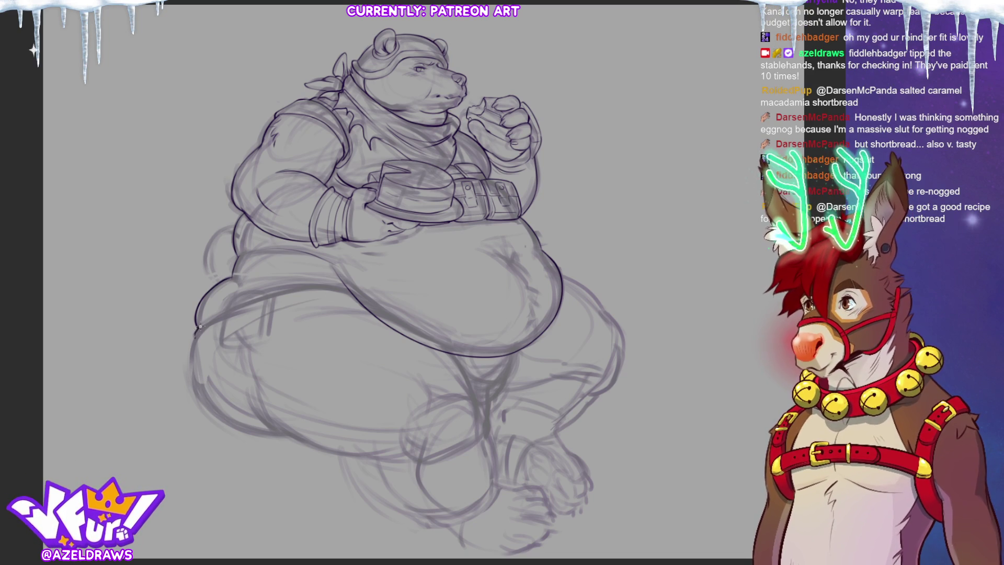
- Ink the belly underside, the left thigh, and the bottom of the leg
{"action": "mouse_move", "coordinate": [202, 326]}
{"action": "left_mouse_down"}
{"action": "mouse_move", "coordinate": [244, 301]}
{"action": "mouse_move", "coordinate": [313, 285]}
{"action": "mouse_move", "coordinate": [353, 294]}
{"action": "left_mouse_up"}
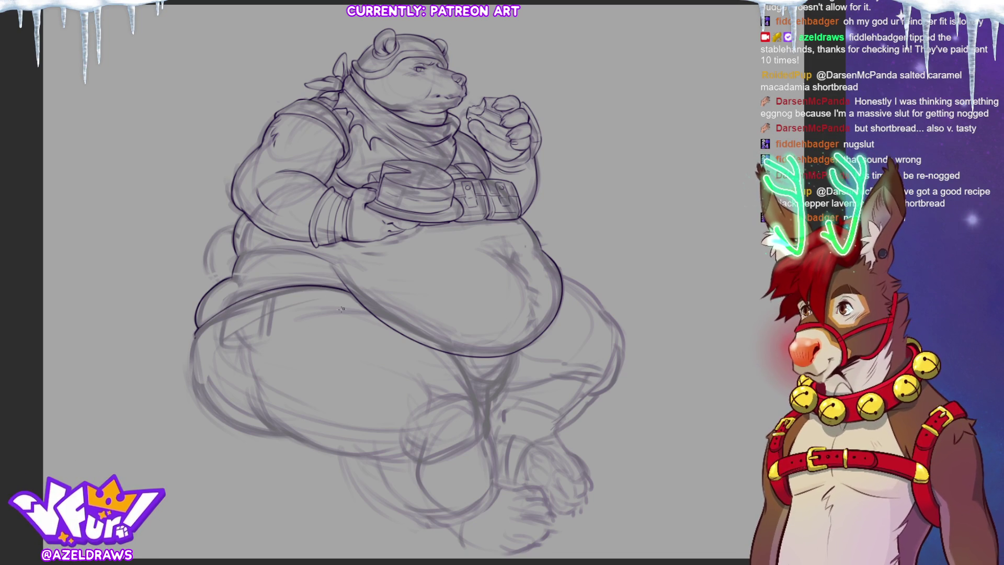
{"action": "mouse_move", "coordinate": [192, 341]}
{"action": "left_mouse_down"}
{"action": "mouse_move", "coordinate": [214, 328]}
{"action": "mouse_move", "coordinate": [193, 350]}
{"action": "mouse_move", "coordinate": [209, 411]}
{"action": "mouse_move", "coordinate": [280, 435]}
{"action": "left_mouse_up"}
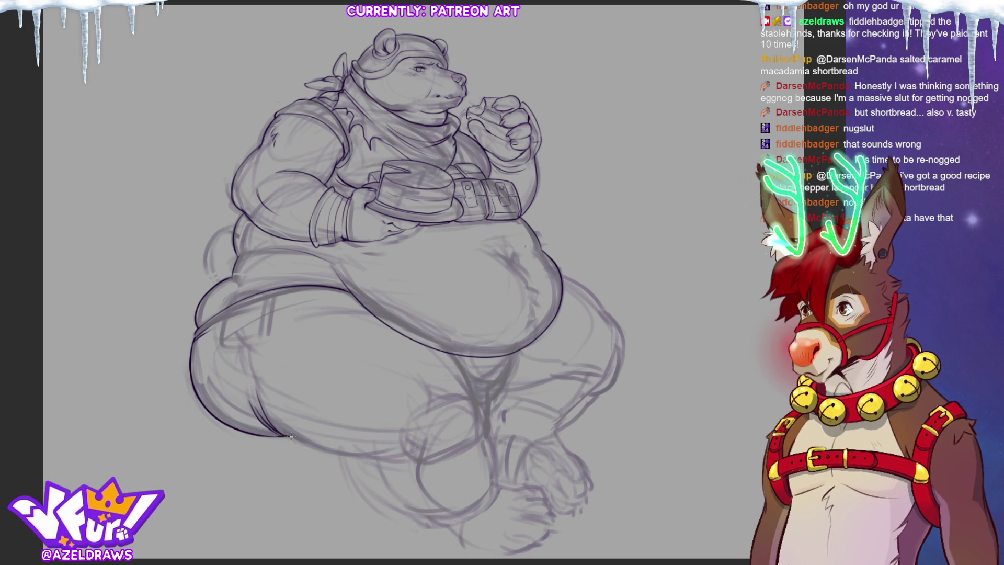
{"action": "left_click_drag", "start_coordinate": [306, 443], "coordinate": [405, 453]}
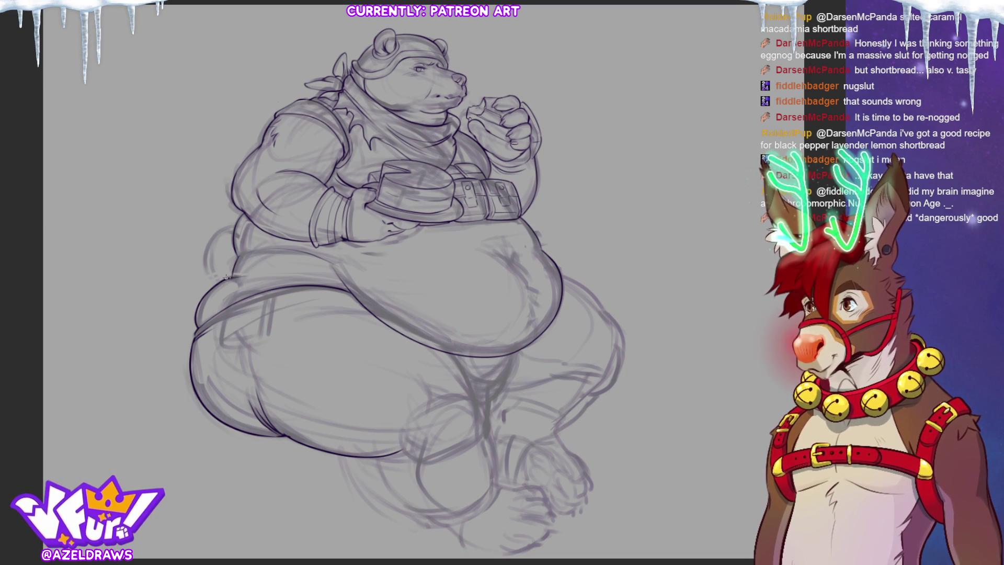
- Add a short line across the belly and sketch a small tail at the lower back
{"action": "left_click_drag", "start_coordinate": [226, 277], "coordinate": [250, 275]}
{"action": "key", "text": "ctrl+z"}
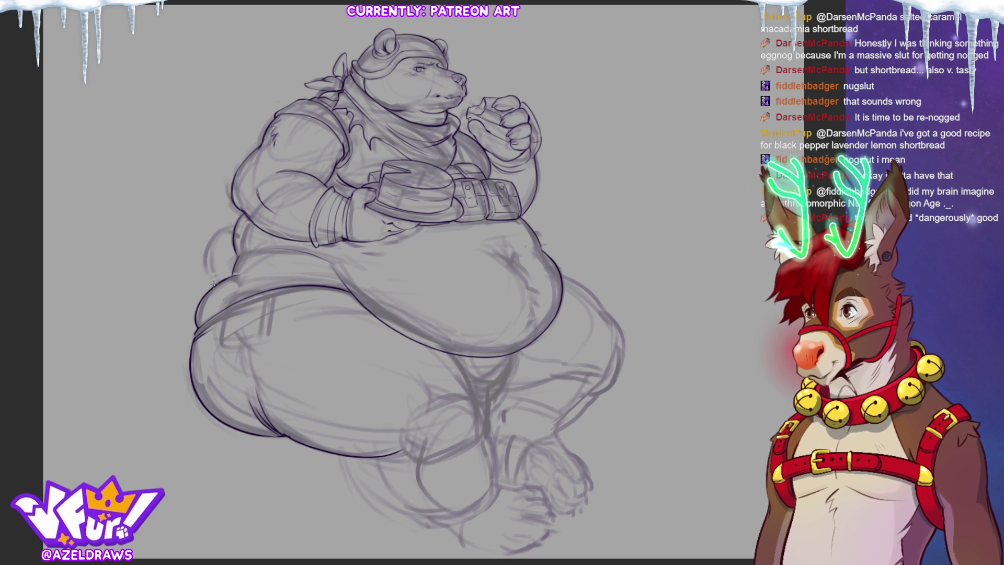
{"action": "left_click_drag", "start_coordinate": [281, 277], "coordinate": [310, 275]}
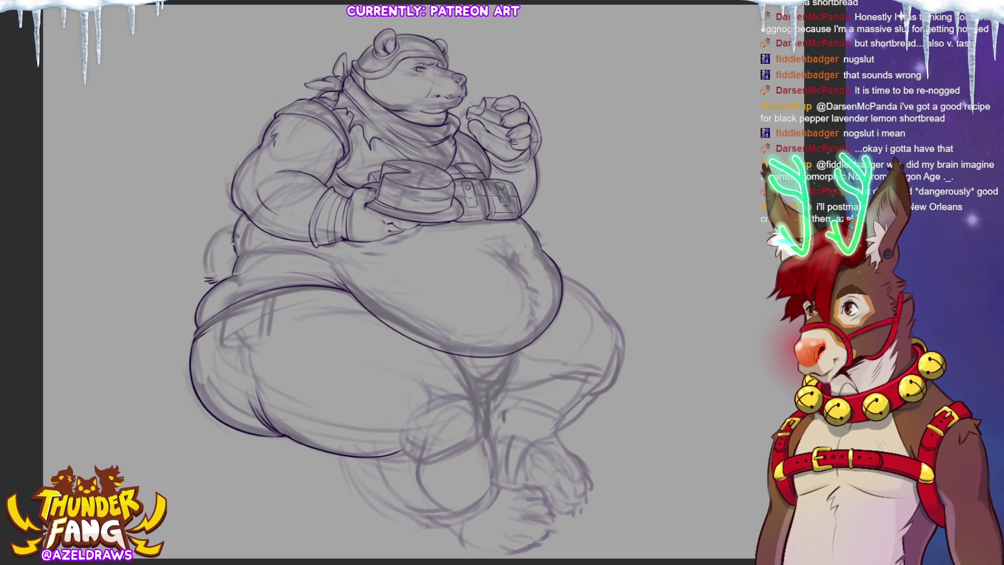
{"action": "mouse_move", "coordinate": [236, 246]}
{"action": "left_mouse_down"}
{"action": "mouse_move", "coordinate": [205, 225]}
{"action": "mouse_move", "coordinate": [192, 270]}
{"action": "left_mouse_up"}
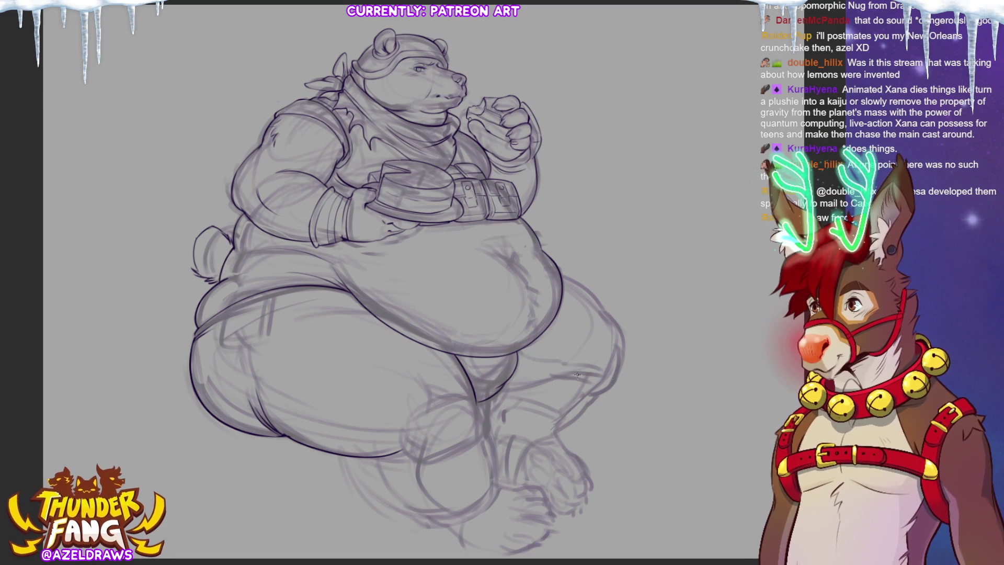
- Ink the top edge of the upper thigh and a short line at the knee
{"action": "mouse_move", "coordinate": [497, 389]}
{"action": "left_mouse_down"}
{"action": "mouse_move", "coordinate": [516, 393]}
{"action": "mouse_move", "coordinate": [592, 362]}
{"action": "left_mouse_up"}
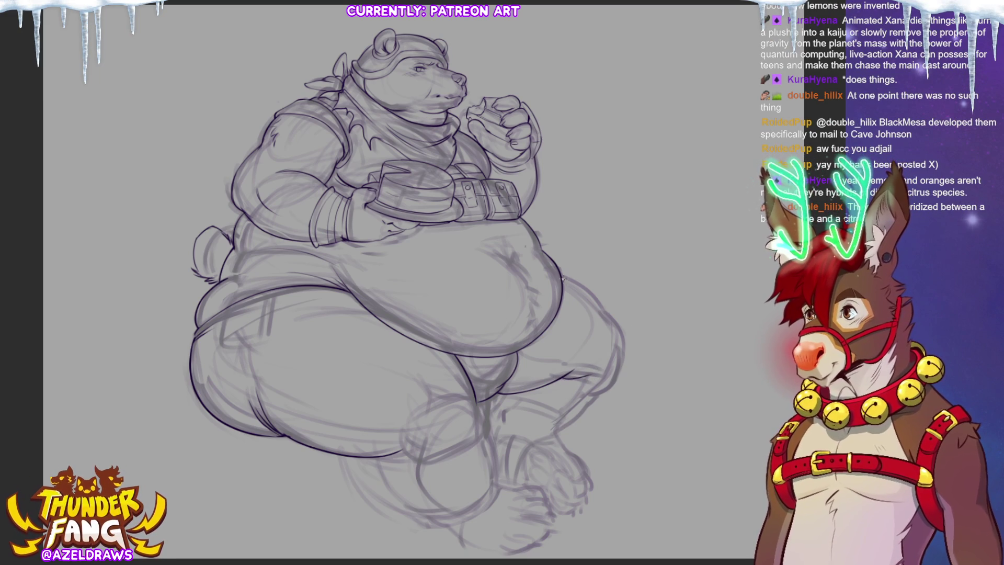
{"action": "mouse_move", "coordinate": [563, 278]}
{"action": "left_mouse_down"}
{"action": "mouse_move", "coordinate": [623, 337]}
{"action": "mouse_move", "coordinate": [620, 370]}
{"action": "mouse_move", "coordinate": [592, 396]}
{"action": "left_mouse_up"}
{"action": "key", "text": "ctrl+z"}
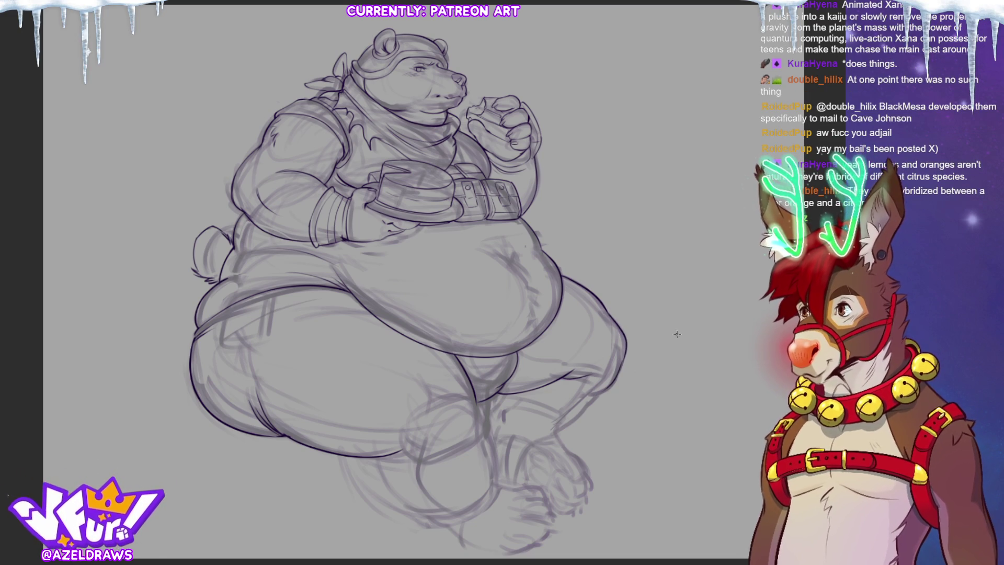
{"action": "left_click_drag", "start_coordinate": [611, 382], "coordinate": [580, 408]}
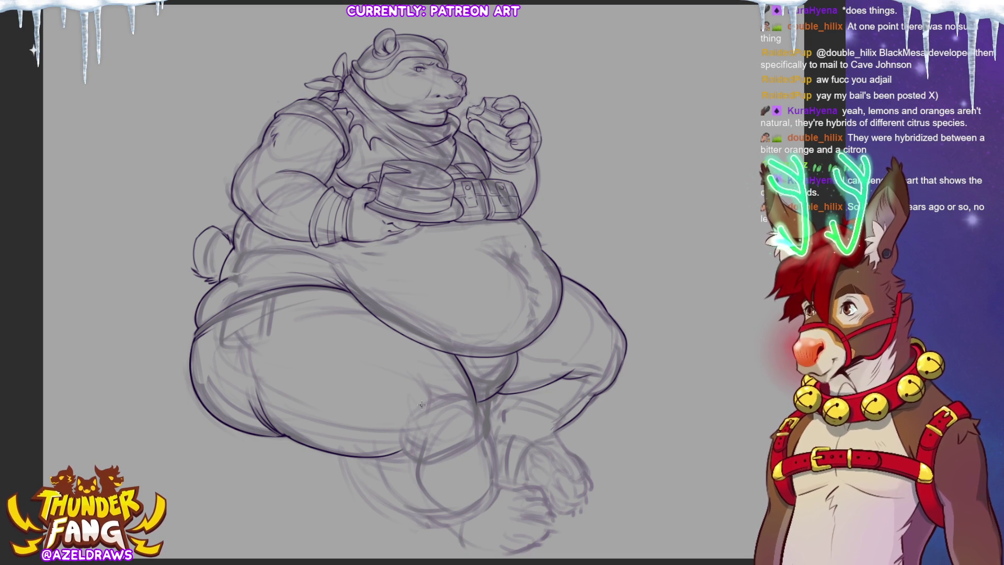
- Ink the lower leg outline below the knee, extending it downward
{"action": "left_click_drag", "start_coordinate": [414, 423], "coordinate": [464, 404]}
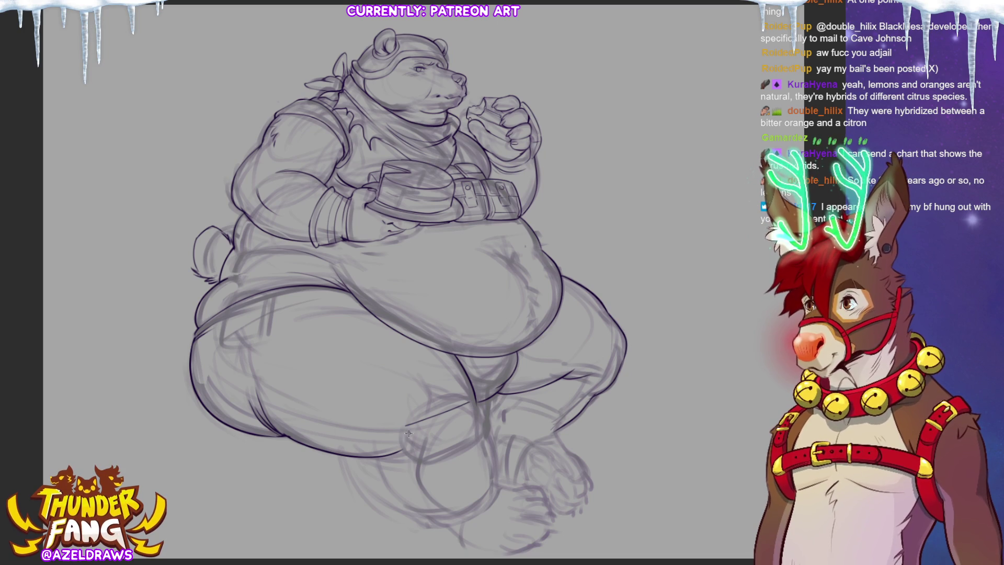
{"action": "key", "text": "ctrl+z"}
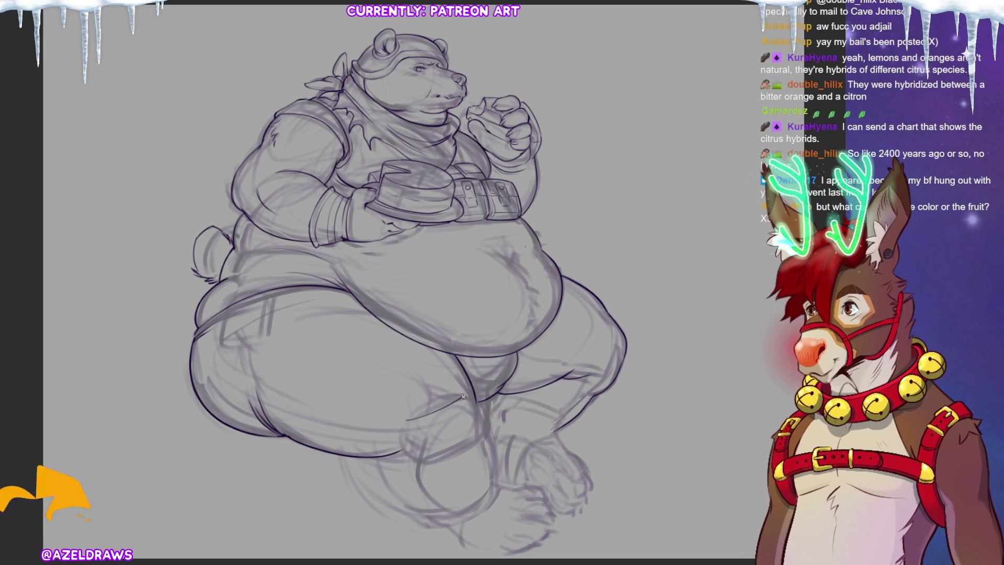
{"action": "mouse_move", "coordinate": [398, 426]}
{"action": "left_mouse_down"}
{"action": "mouse_move", "coordinate": [398, 439]}
{"action": "mouse_move", "coordinate": [479, 401]}
{"action": "left_mouse_up"}
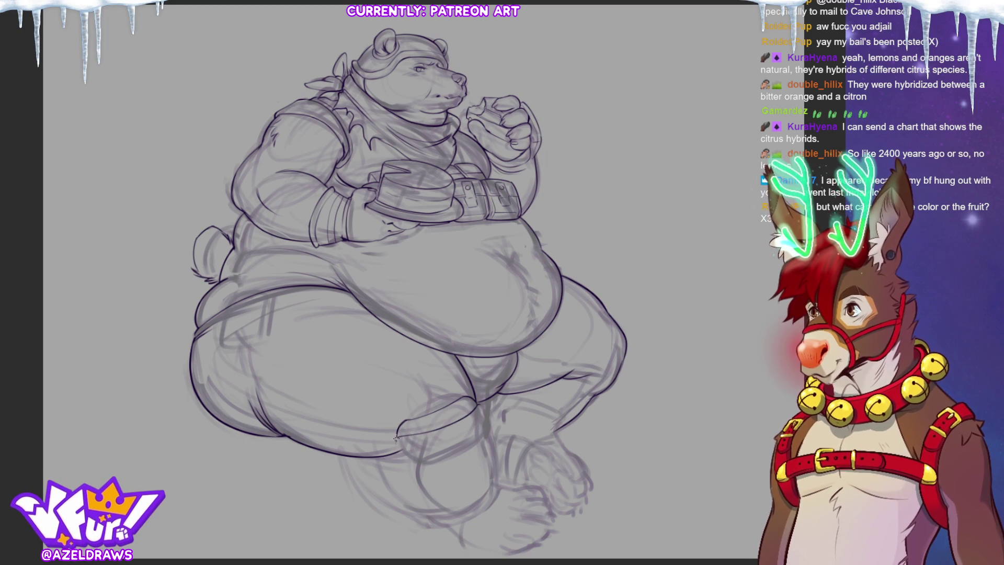
{"action": "mouse_move", "coordinate": [401, 454]}
{"action": "left_mouse_down"}
{"action": "mouse_move", "coordinate": [425, 467]}
{"action": "mouse_move", "coordinate": [475, 445]}
{"action": "mouse_move", "coordinate": [483, 409]}
{"action": "mouse_move", "coordinate": [484, 435]}
{"action": "left_mouse_up"}
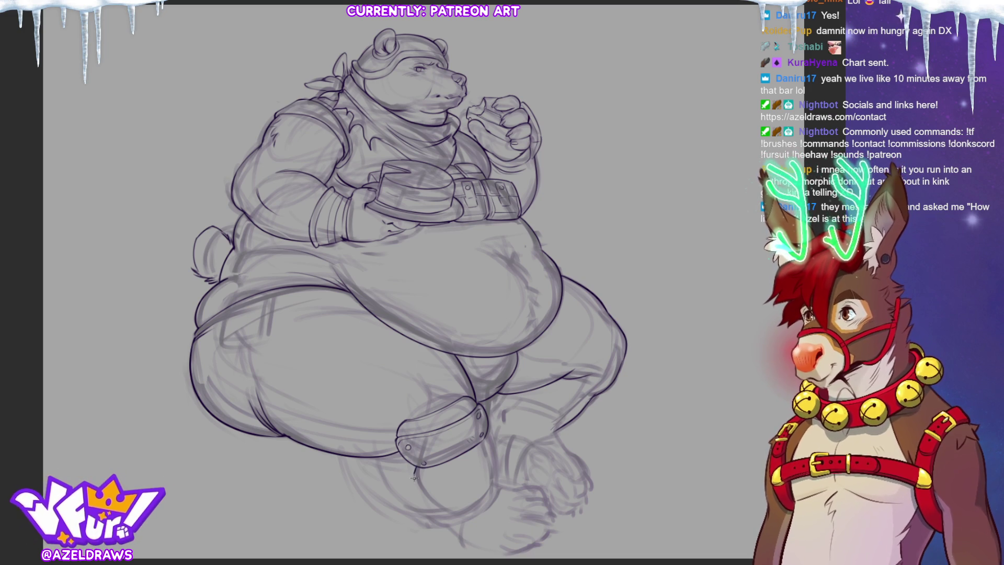
- Outline the foot's left side and bottom, then ink a curve beside the right knee
{"action": "left_click_drag", "start_coordinate": [415, 468], "coordinate": [486, 499]}
{"action": "key", "text": "ctrl+z"}
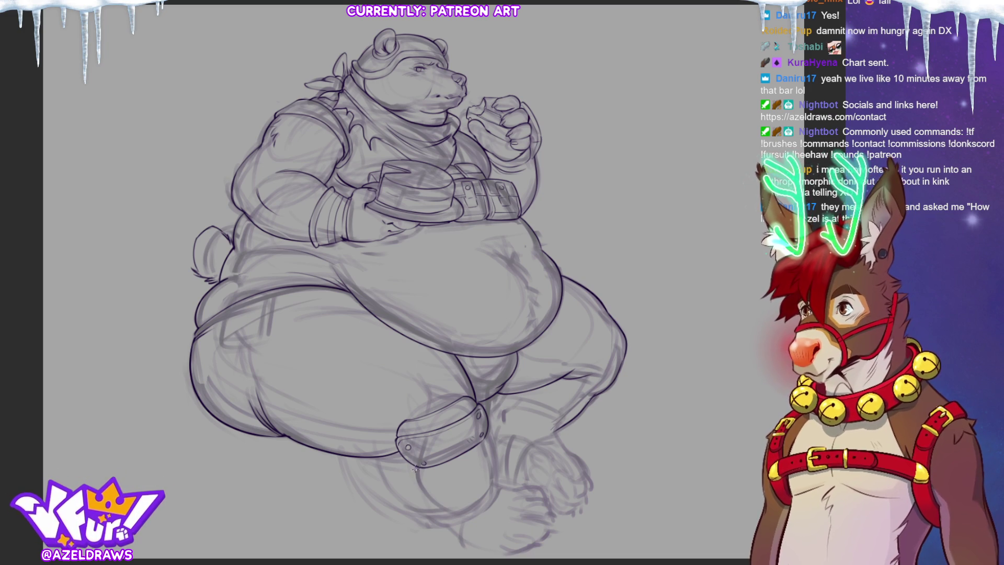
{"action": "mouse_move", "coordinate": [416, 461]}
{"action": "left_mouse_down"}
{"action": "mouse_move", "coordinate": [416, 482]}
{"action": "mouse_move", "coordinate": [458, 520]}
{"action": "left_mouse_up"}
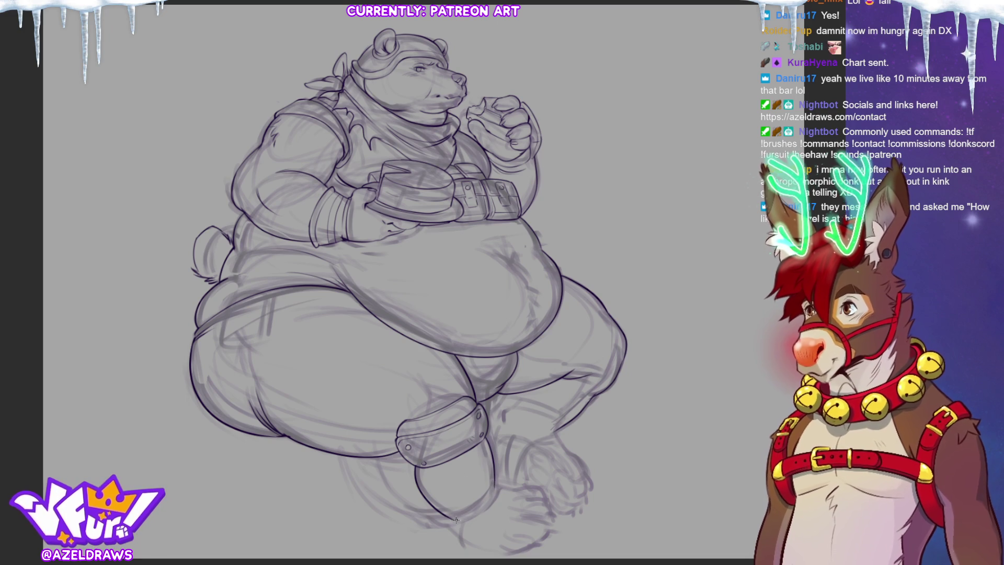
{"action": "left_click_drag", "start_coordinate": [447, 521], "coordinate": [486, 510]}
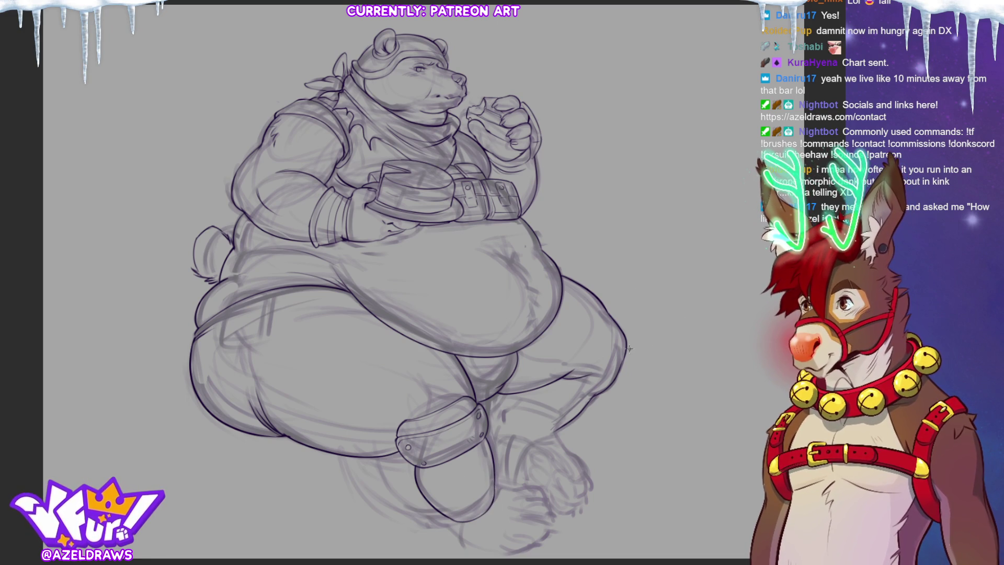
{"action": "left_click_drag", "start_coordinate": [629, 346], "coordinate": [622, 386]}
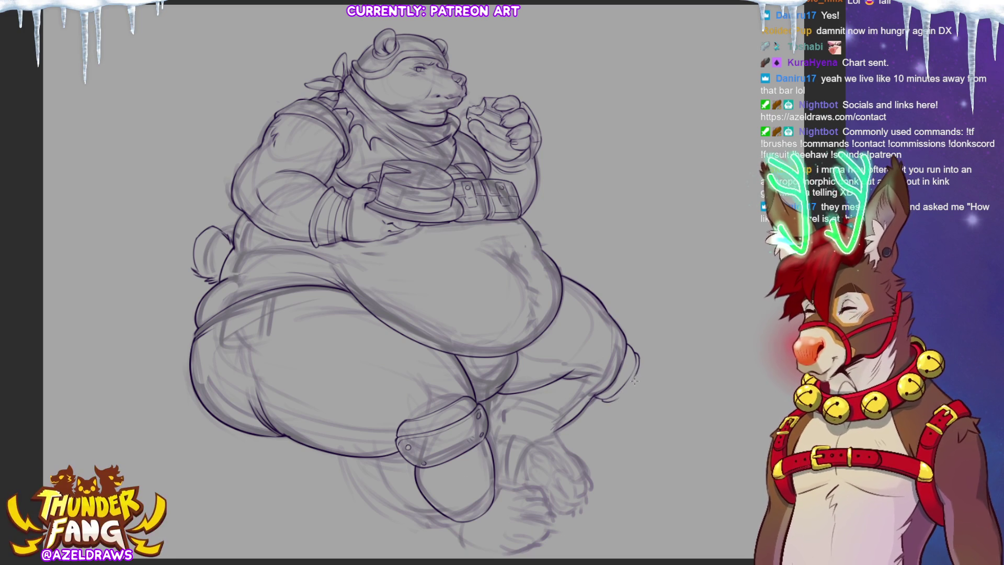
- Ink the lower right knee, the shin below it, and the thigh's lower edge
{"action": "left_click_drag", "start_coordinate": [635, 373], "coordinate": [614, 398]}
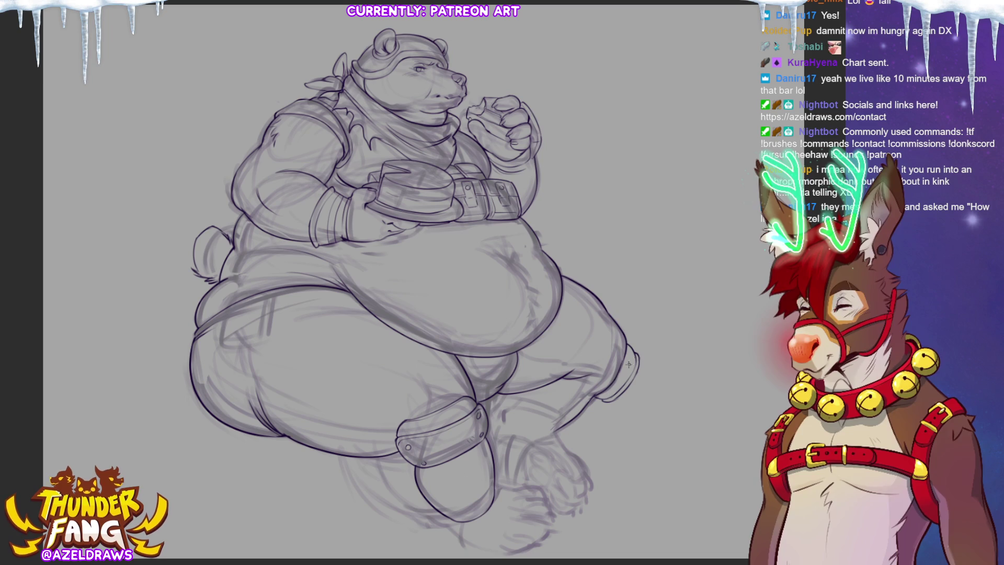
{"action": "left_click_drag", "start_coordinate": [597, 412], "coordinate": [559, 441]}
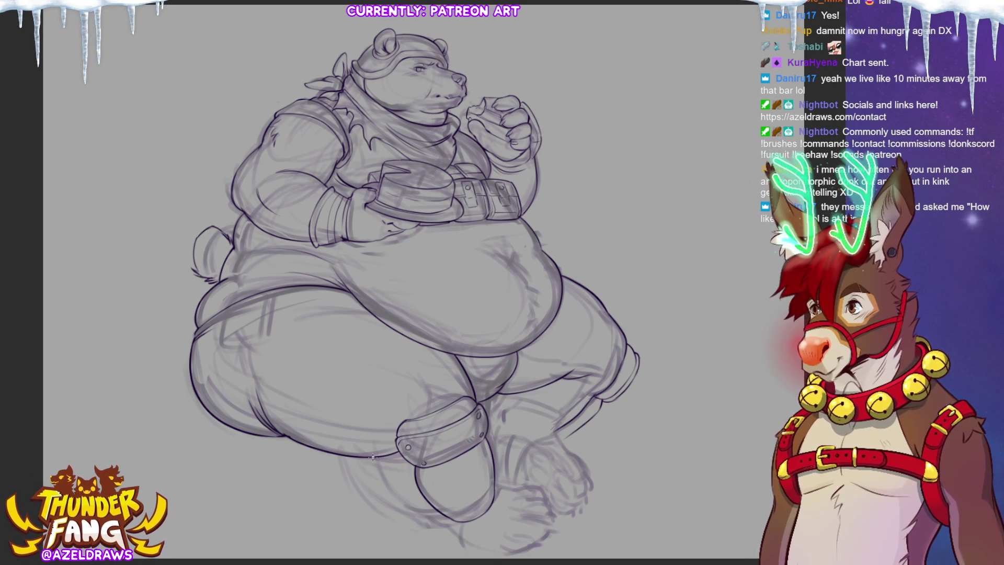
{"action": "left_click_drag", "start_coordinate": [372, 457], "coordinate": [403, 462]}
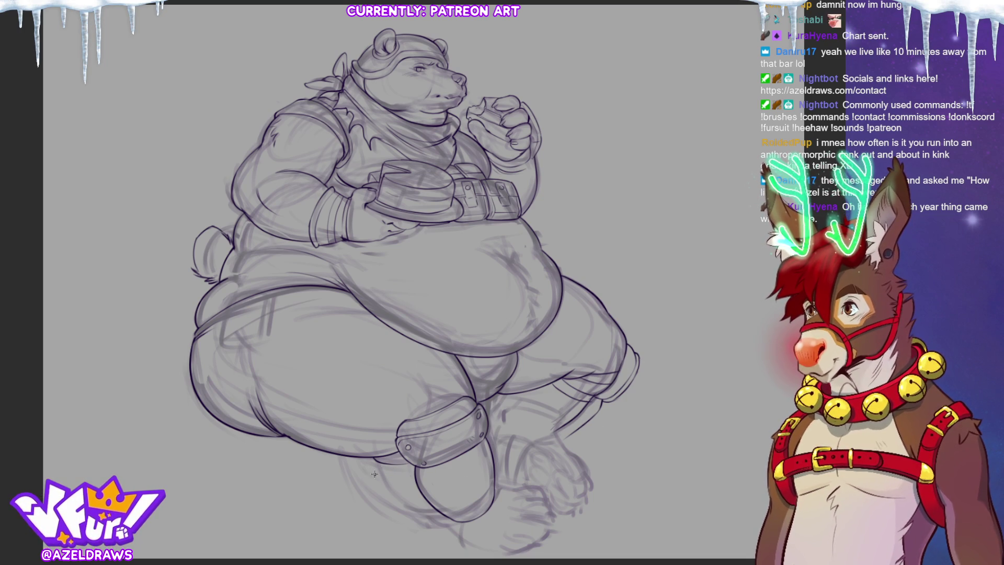
- Add a short line under the boot, a belly stroke, and fur tufts beside the navel
{"action": "mouse_move", "coordinate": [376, 471]}
{"action": "left_mouse_down"}
{"action": "mouse_move", "coordinate": [421, 482]}
{"action": "mouse_move", "coordinate": [381, 478]}
{"action": "mouse_move", "coordinate": [389, 491]}
{"action": "mouse_move", "coordinate": [420, 491]}
{"action": "left_mouse_up"}
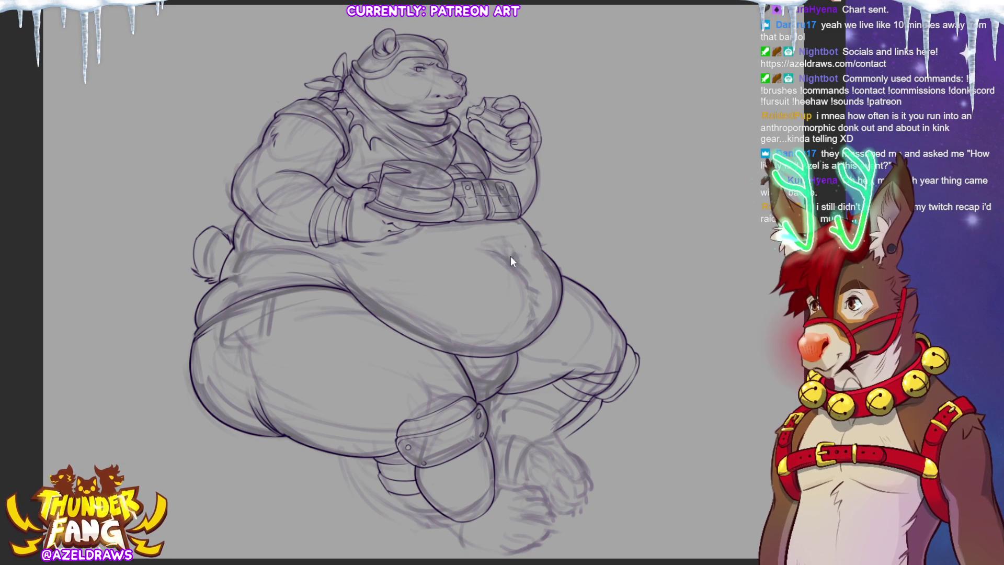
{"action": "left_click_drag", "start_coordinate": [489, 251], "coordinate": [522, 271]}
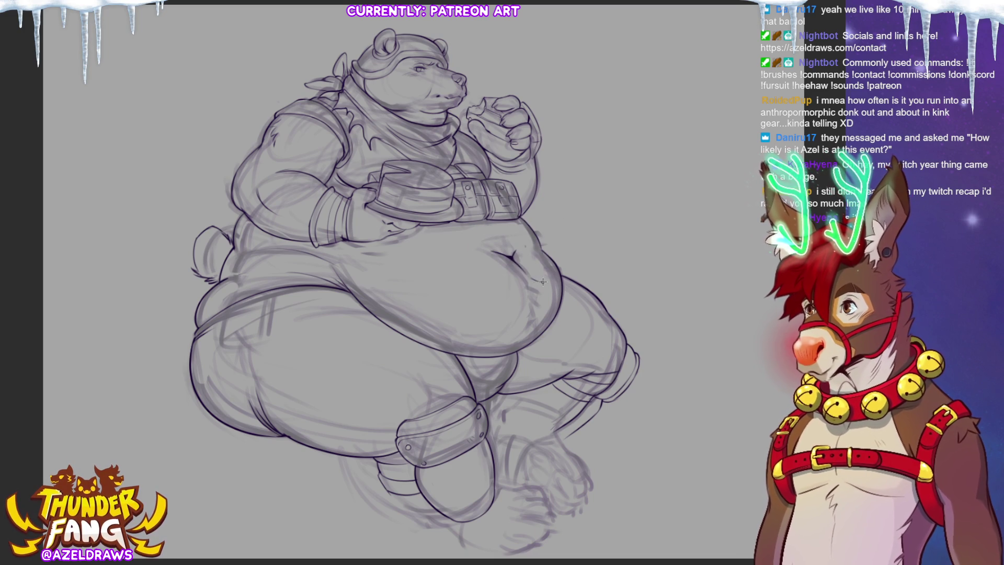
{"action": "left_click_drag", "start_coordinate": [529, 282], "coordinate": [534, 306]}
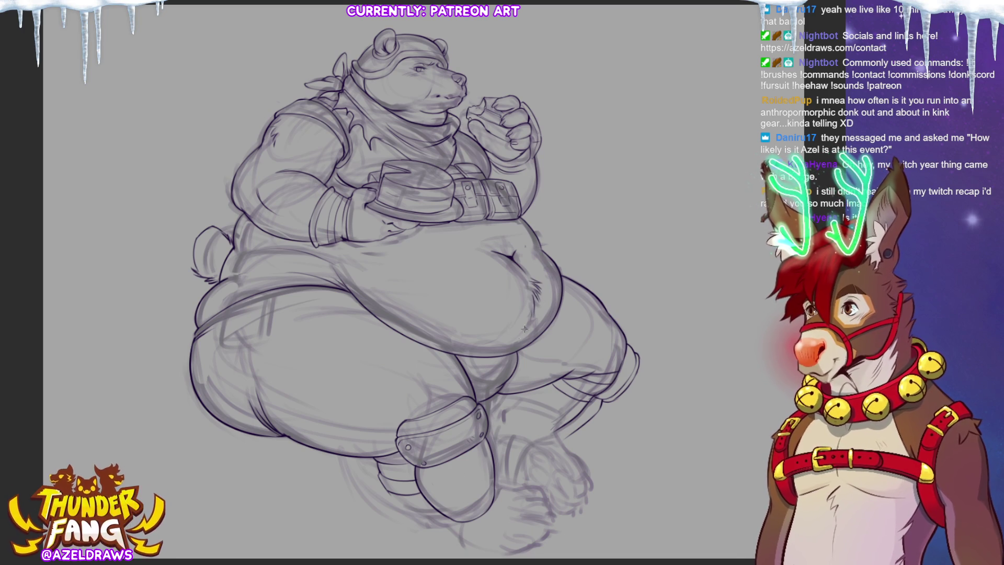